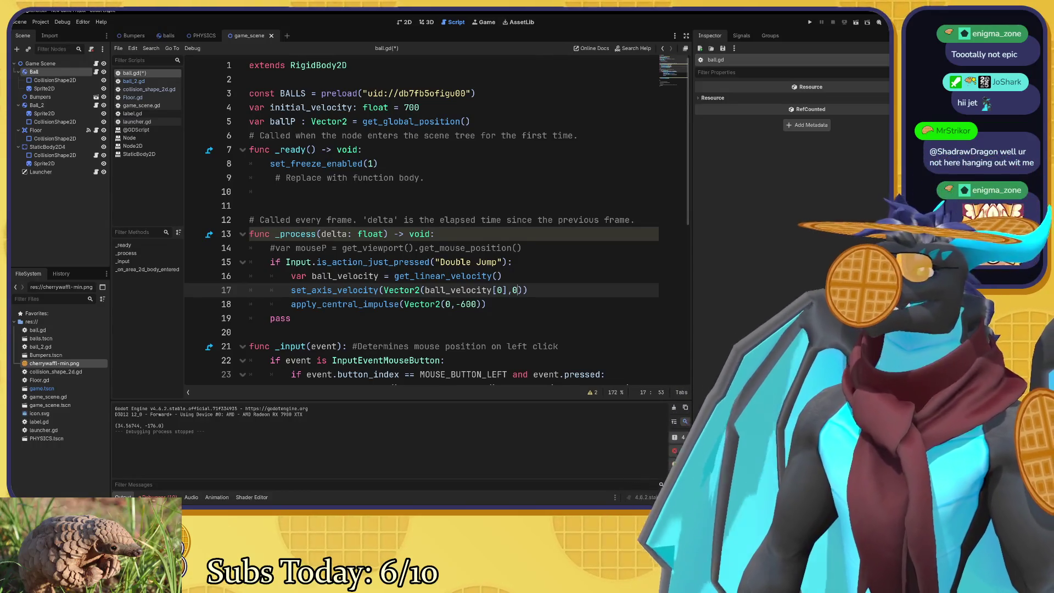
Start typing an angular-velocity call below the ballP declaration, then delete the unfinished text.
click(385, 177)
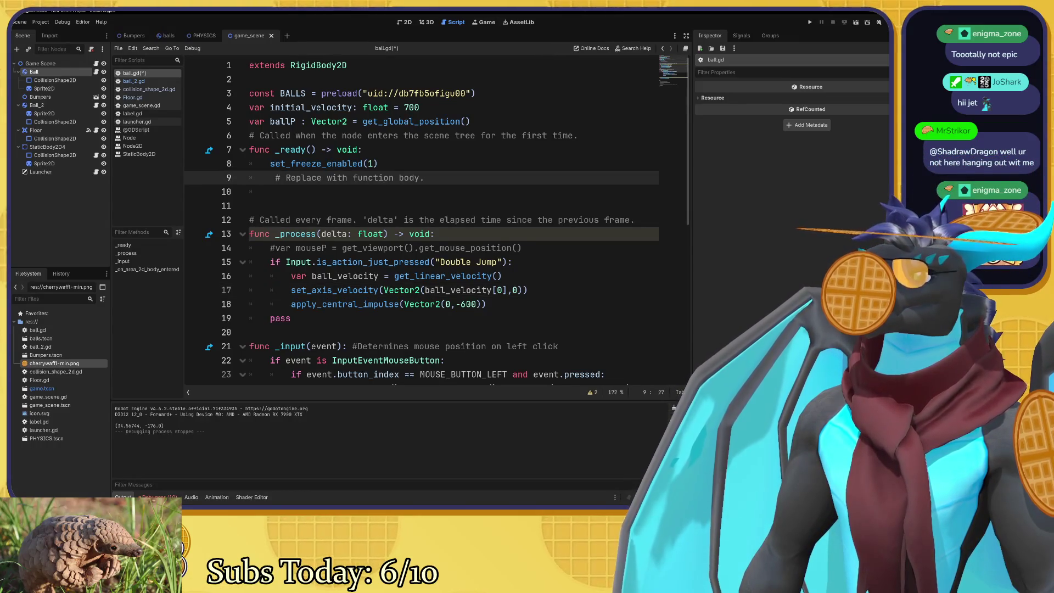
click(470, 121)
key(Return)
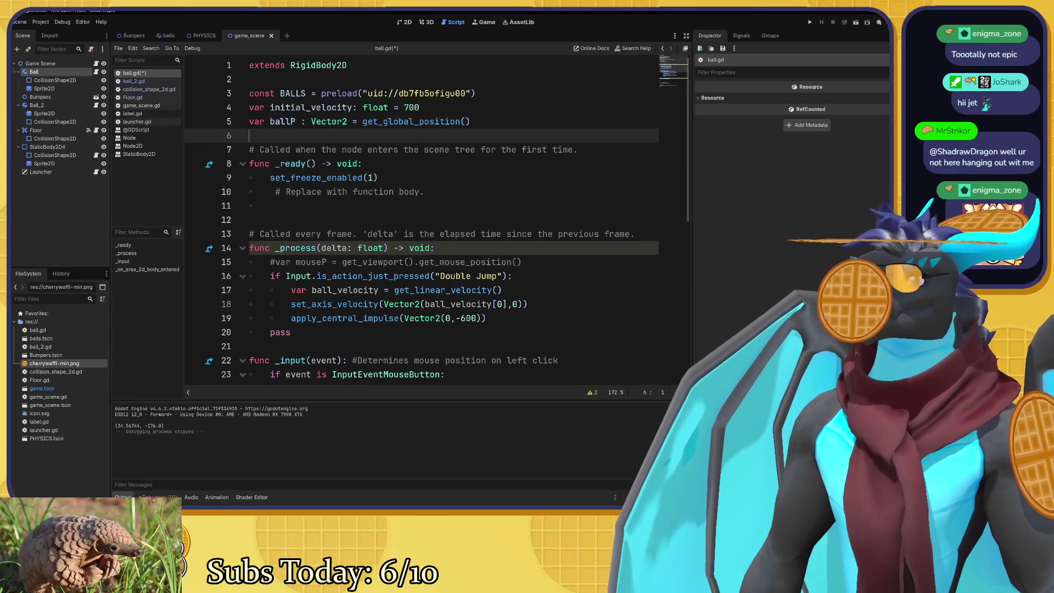
text(set_)
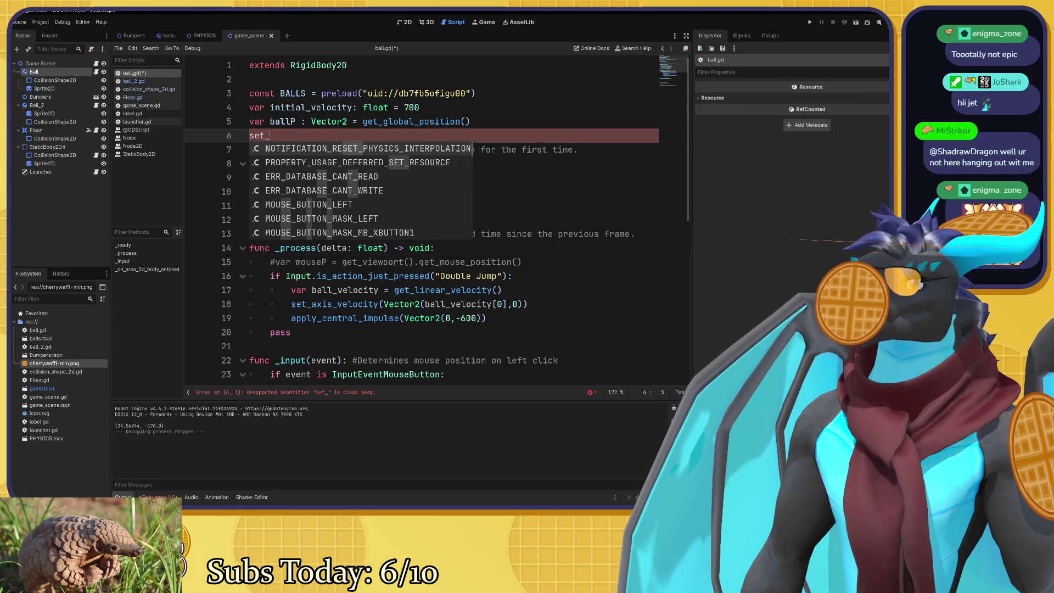
text(angular)
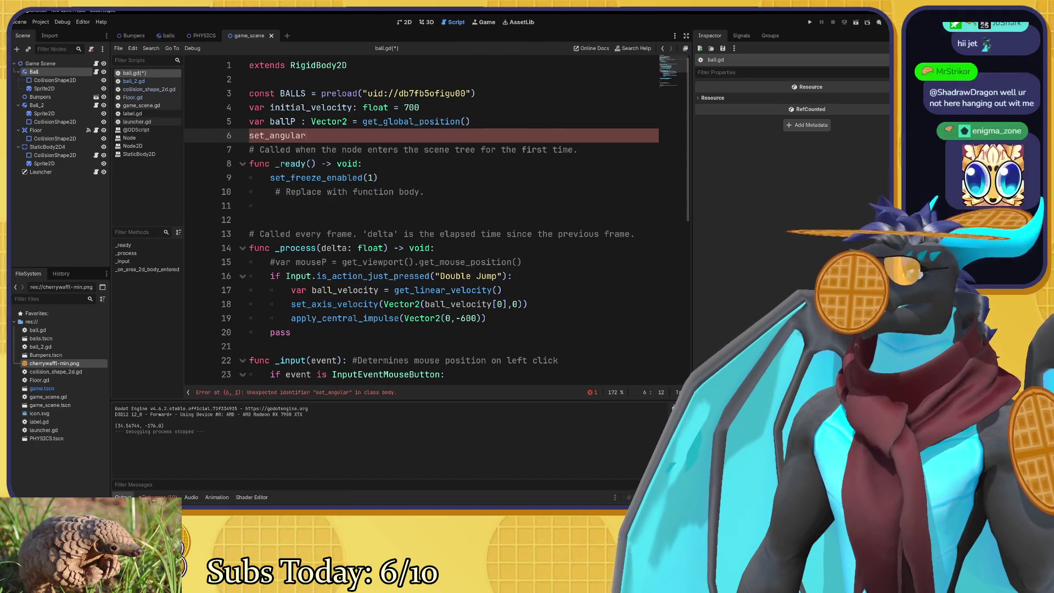
key(shift+Home)
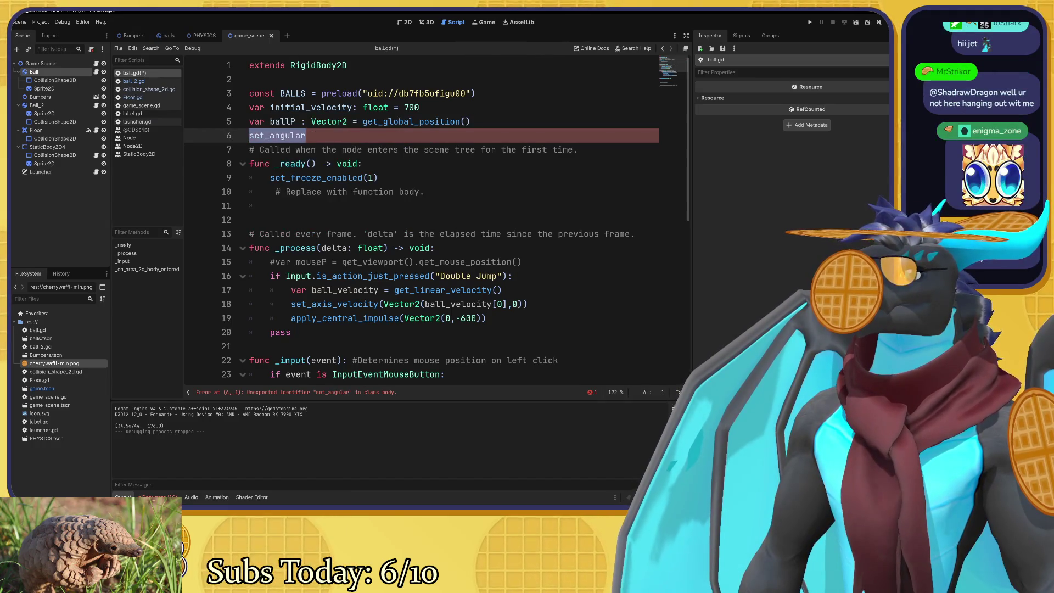
key(BackSpace)
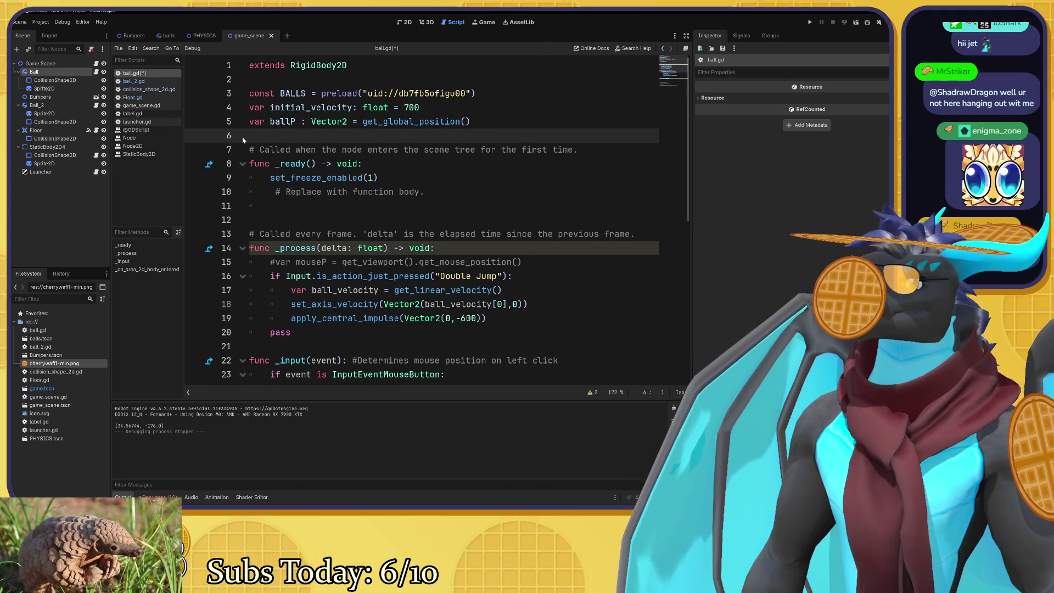
Add set_angular_velocity(0) under set_freeze_enabled(1) in _ready and run the game with F5.
click(378, 177)
key(Return)
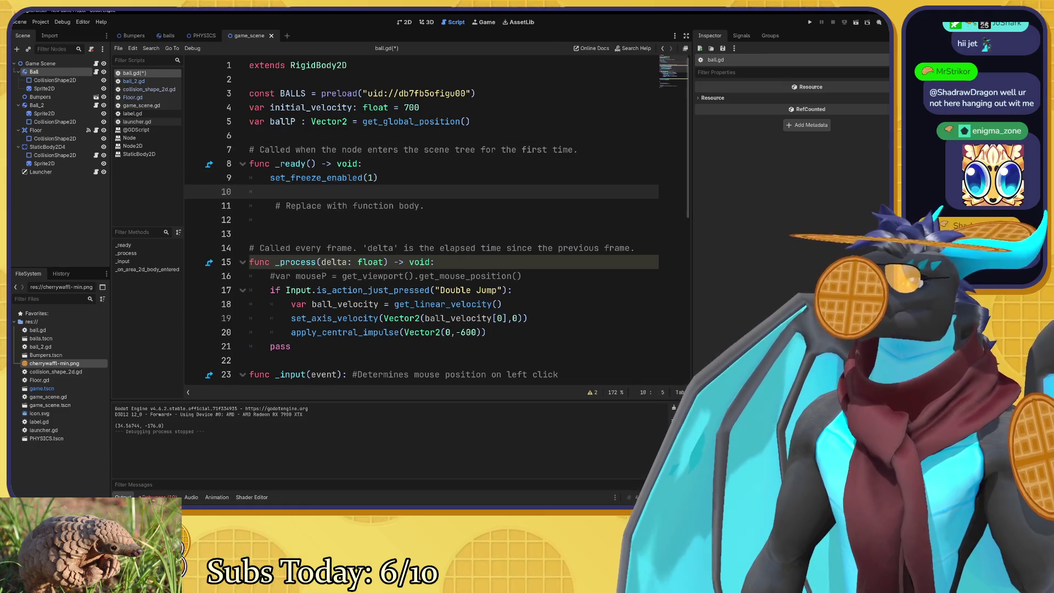
text(set_)
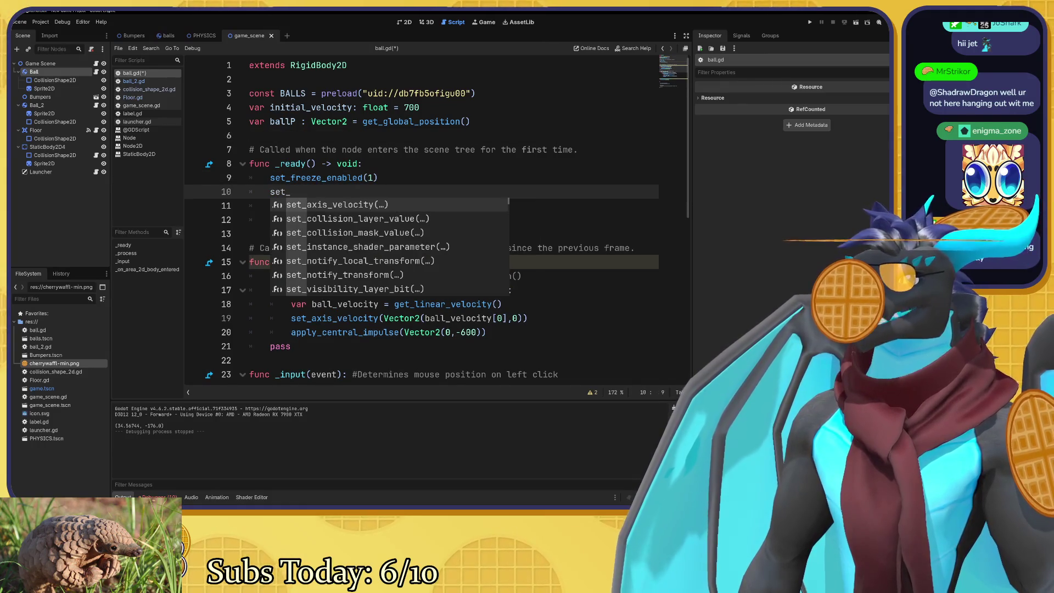
text(angular_veloc)
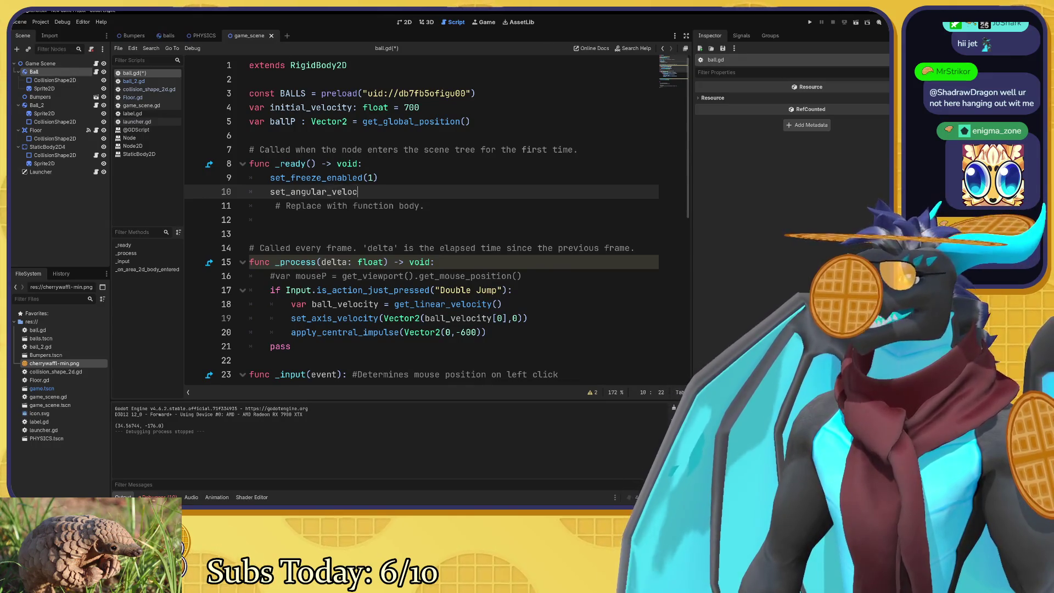
text(ity(V)
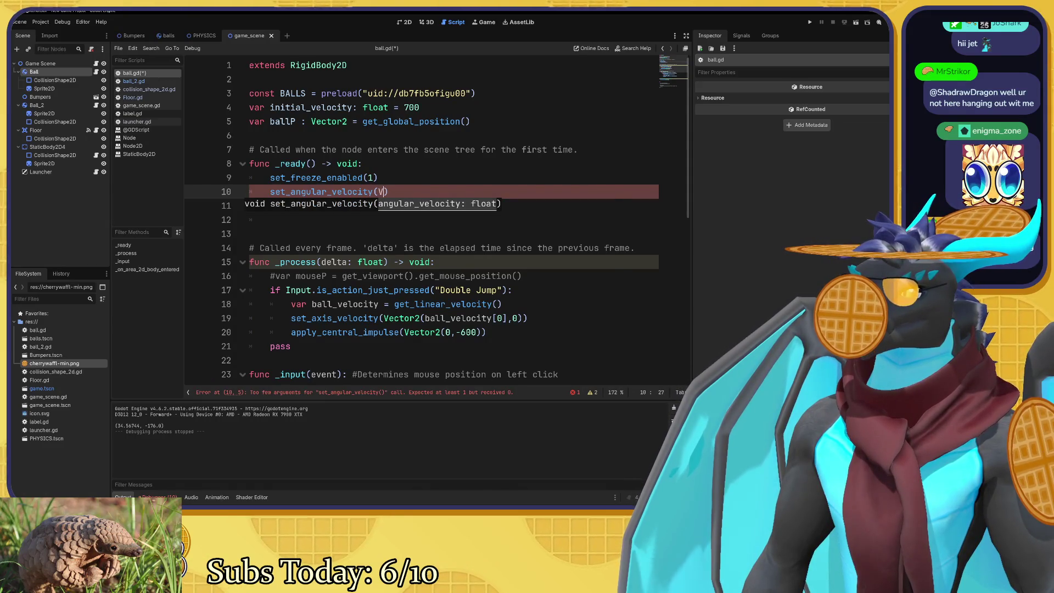
key(Escape)
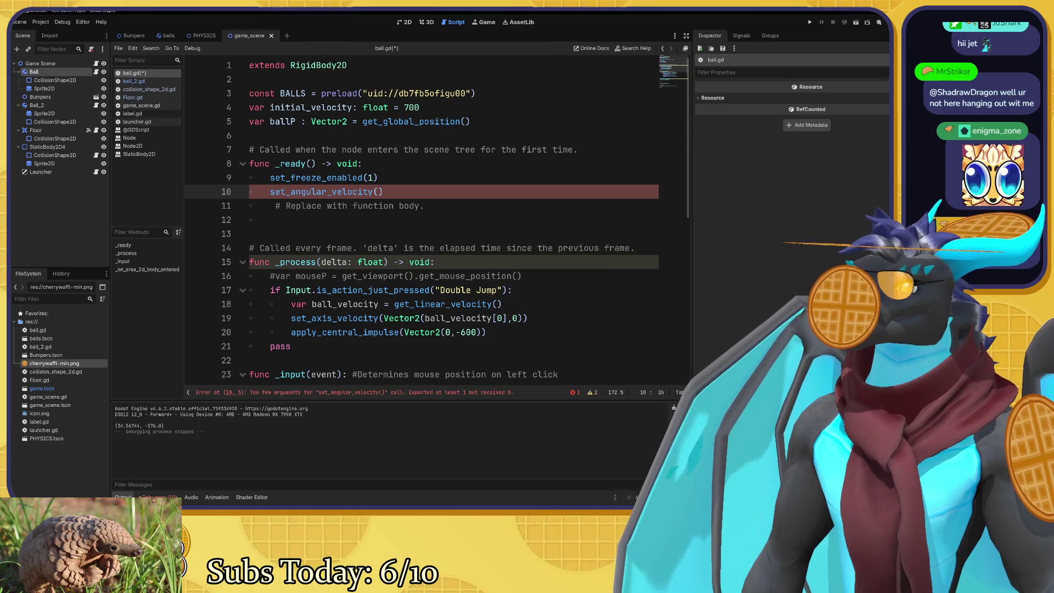
key(ctrl+space)
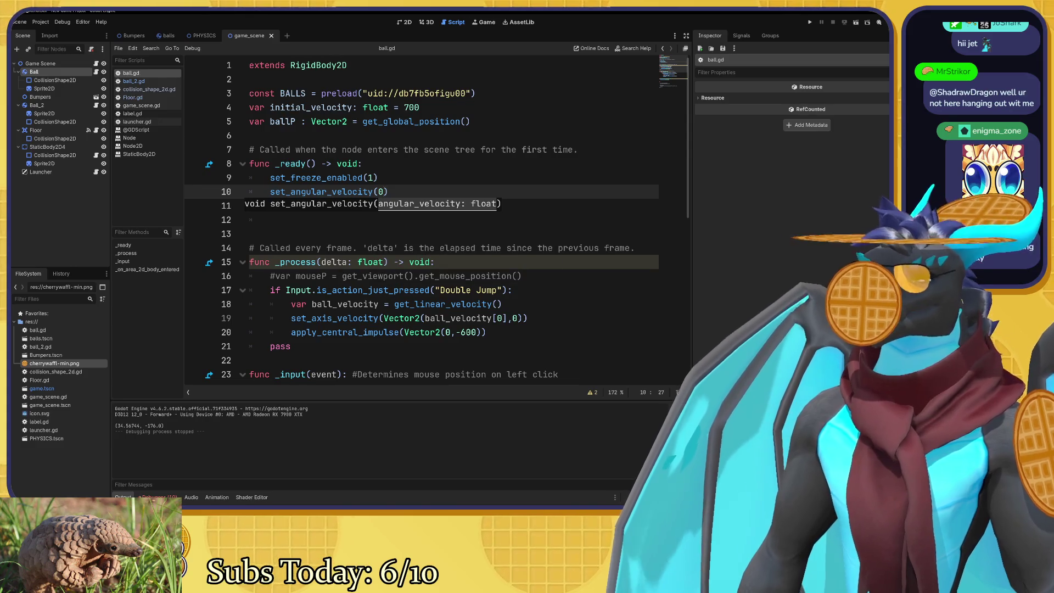
key(F5)
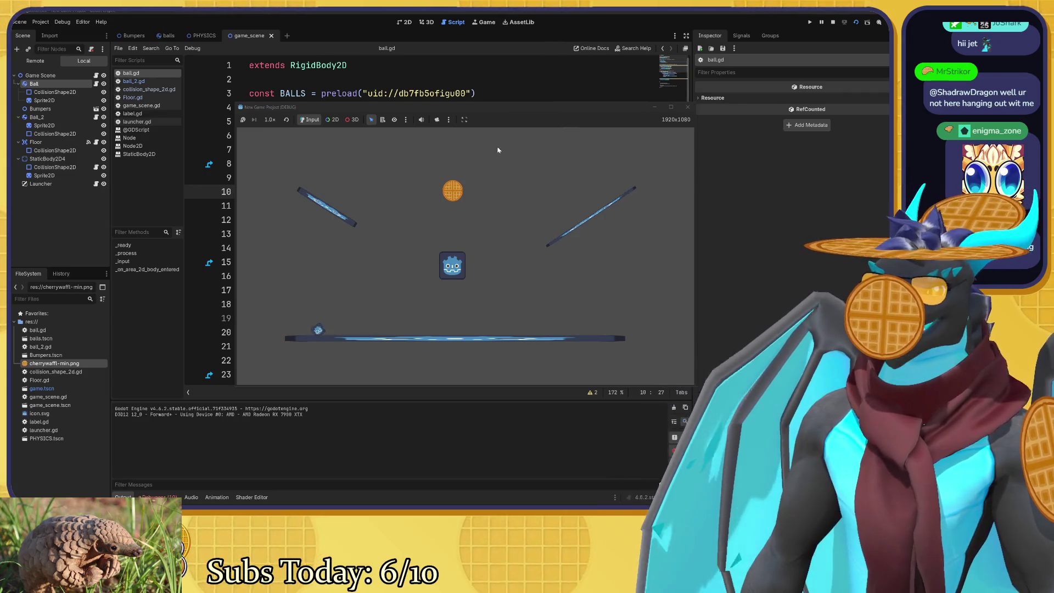
Launch the waffle ball once, stop the test game, and switch to the browser docs.
click(506, 160)
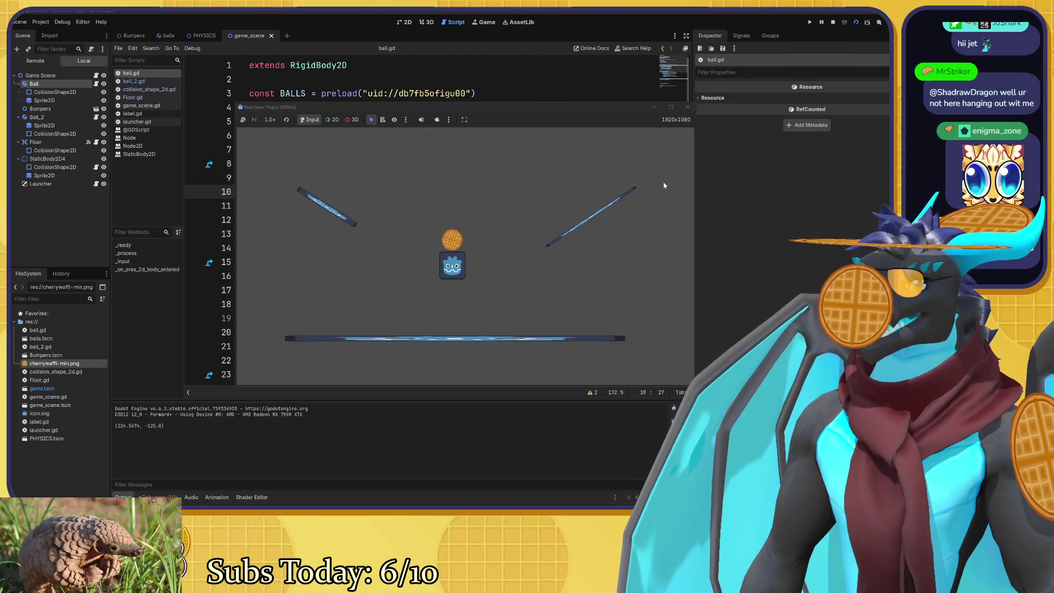
click(686, 108)
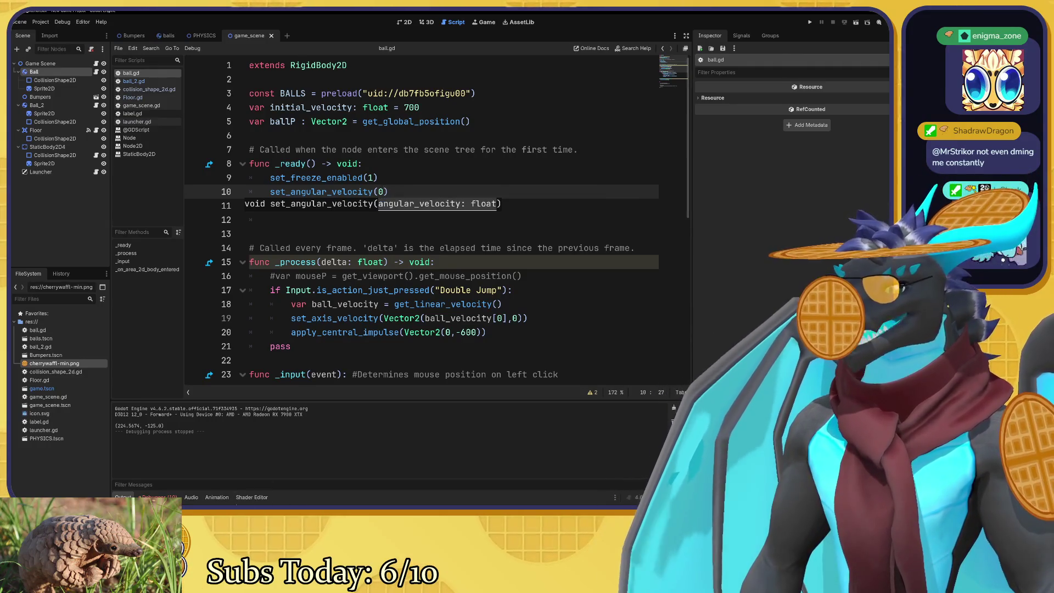
key(alt+Tab)
Search the Godot docs for 'set velocity' and open the Rotation + movement (mouse) result.
scroll(337, 129, up, 3)
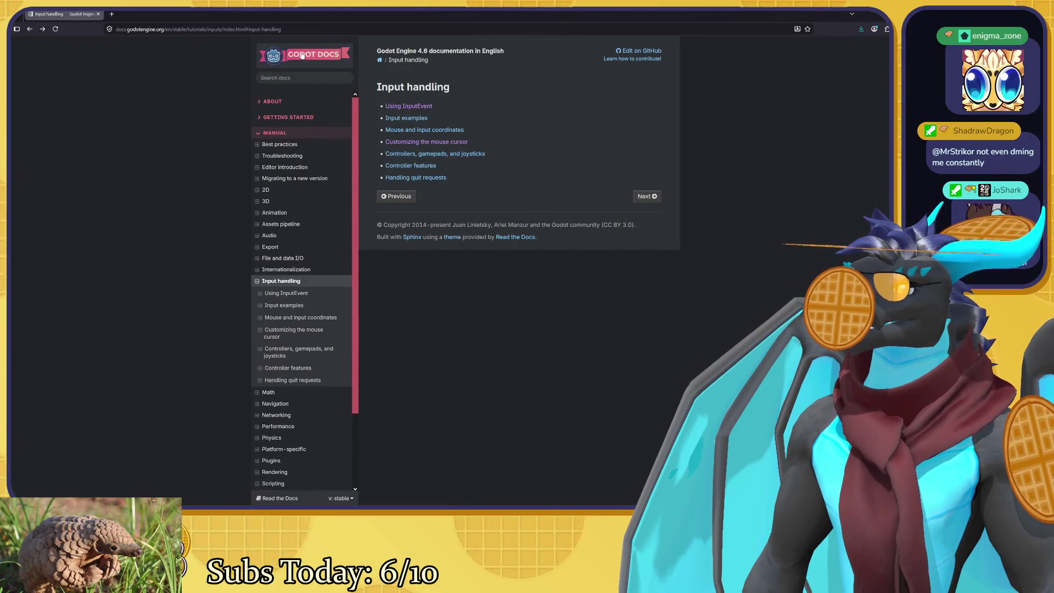
click(305, 78)
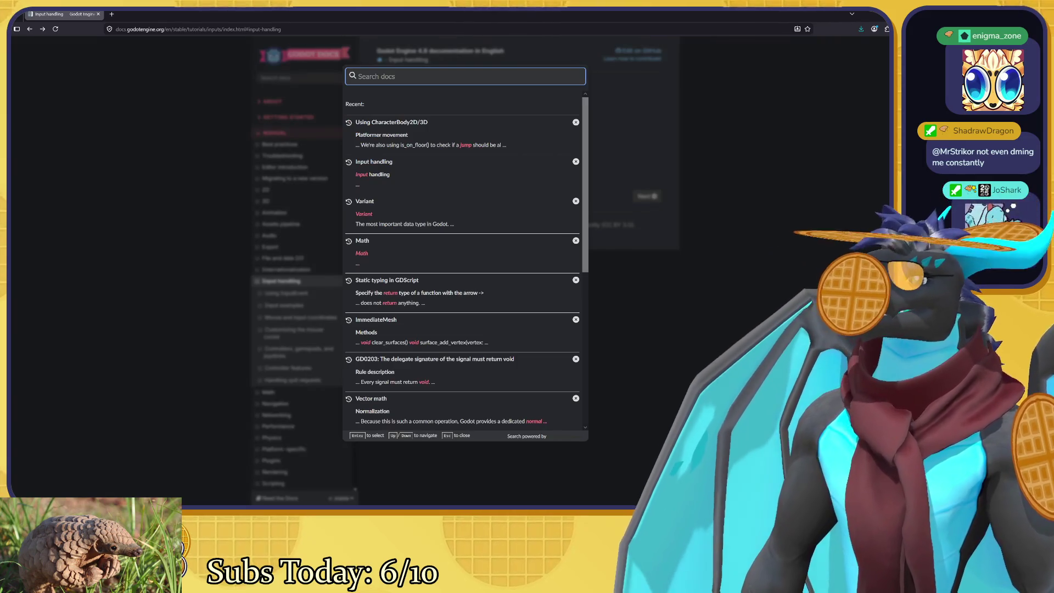
text(set)
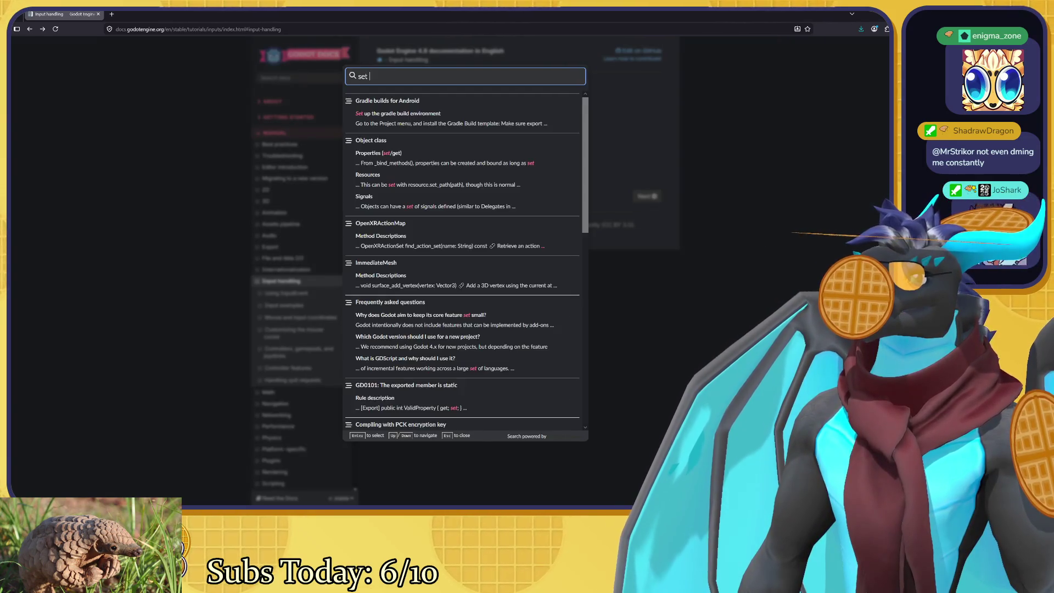
text( velocity)
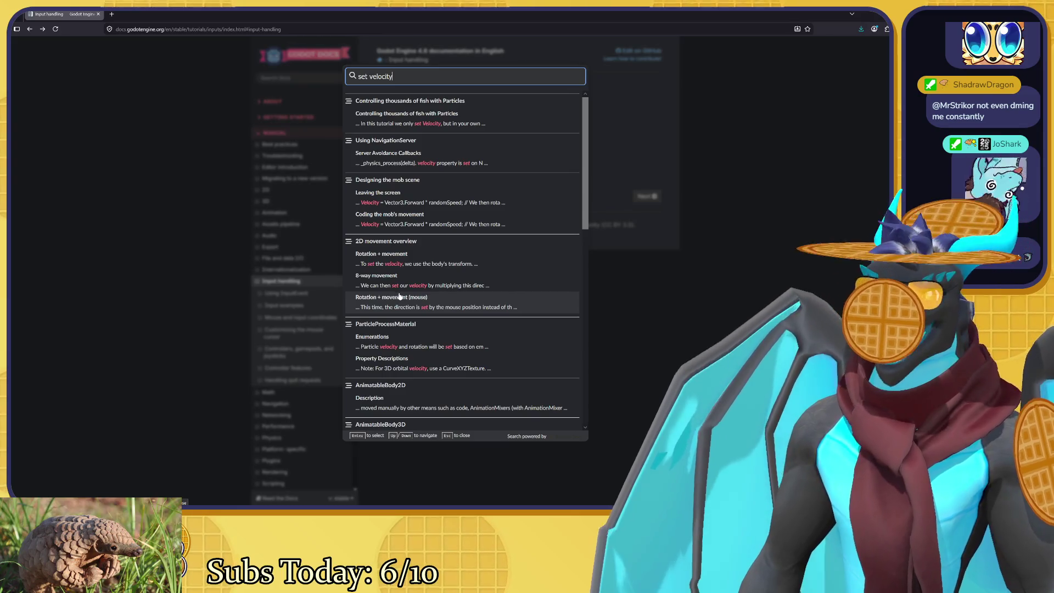
click(399, 297)
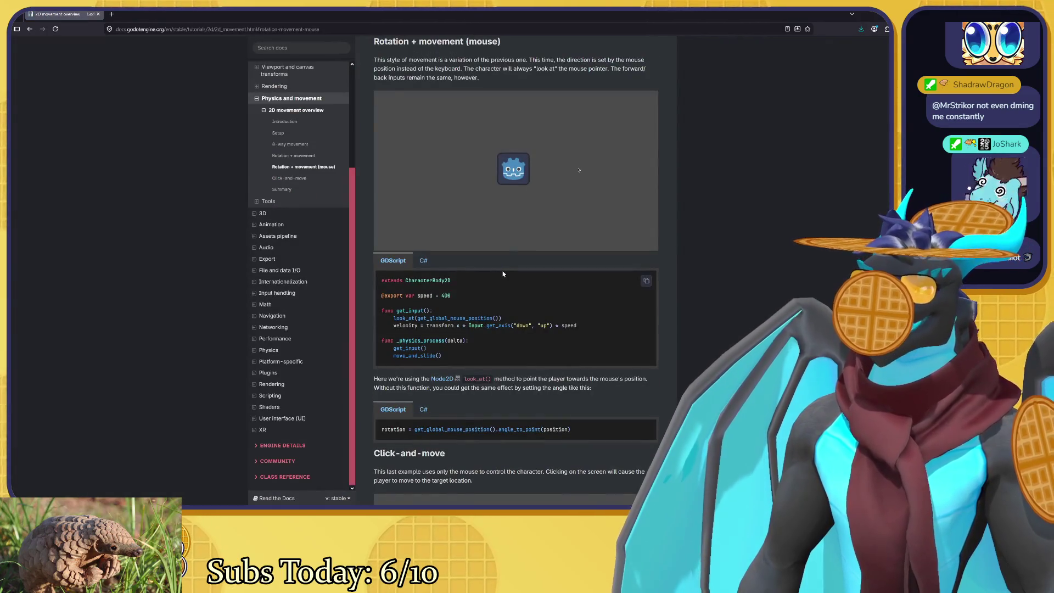
Highlight look_at in the Rotation + movement code sample and scroll around that section.
mouse_move(536, 247)
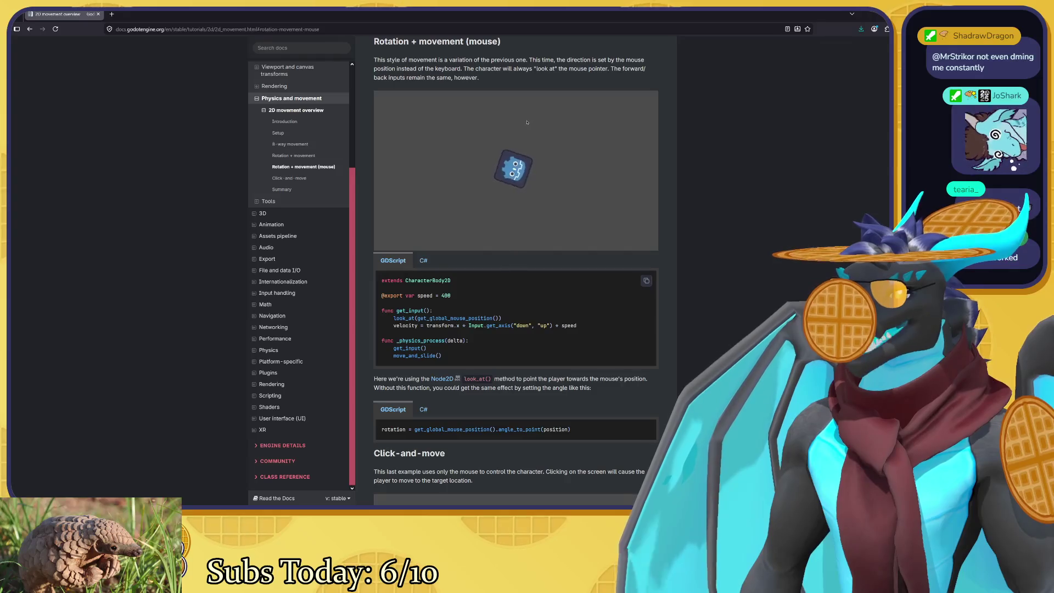
double_click(404, 317)
click(532, 292)
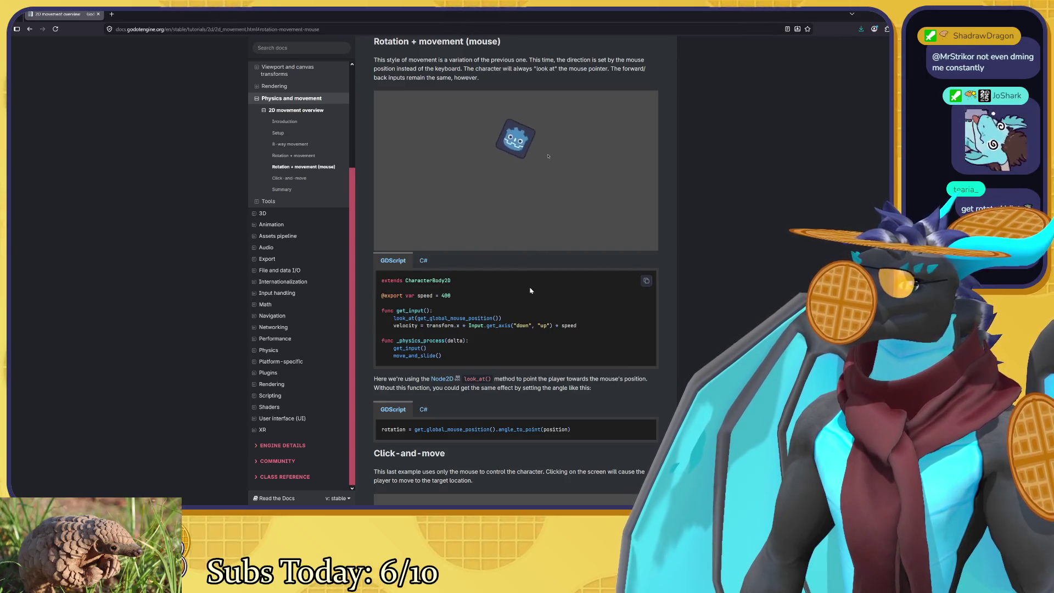
scroll(530, 290, up, 5)
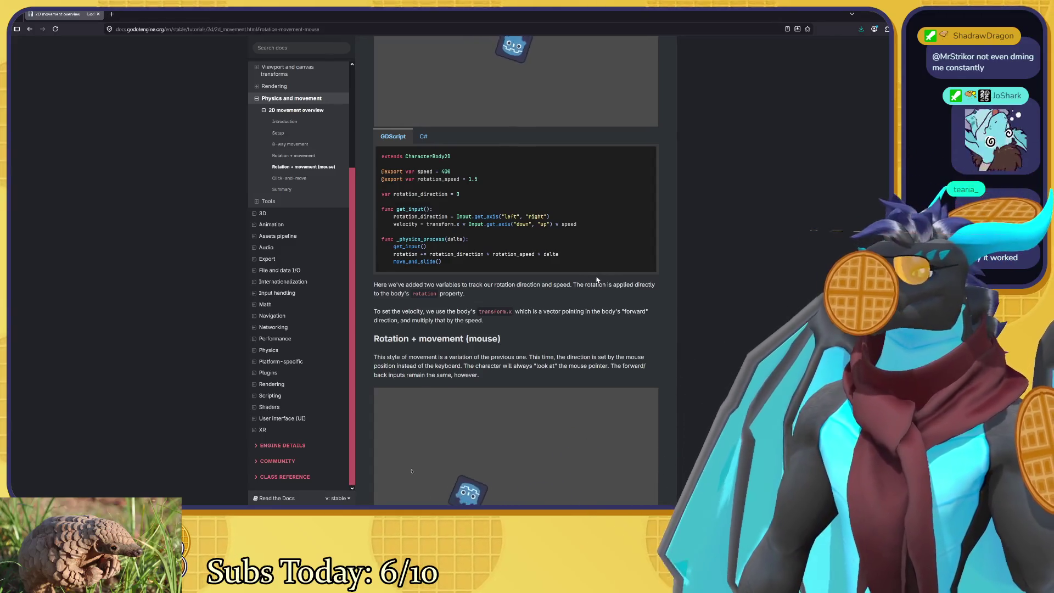
scroll(601, 280, up, 10)
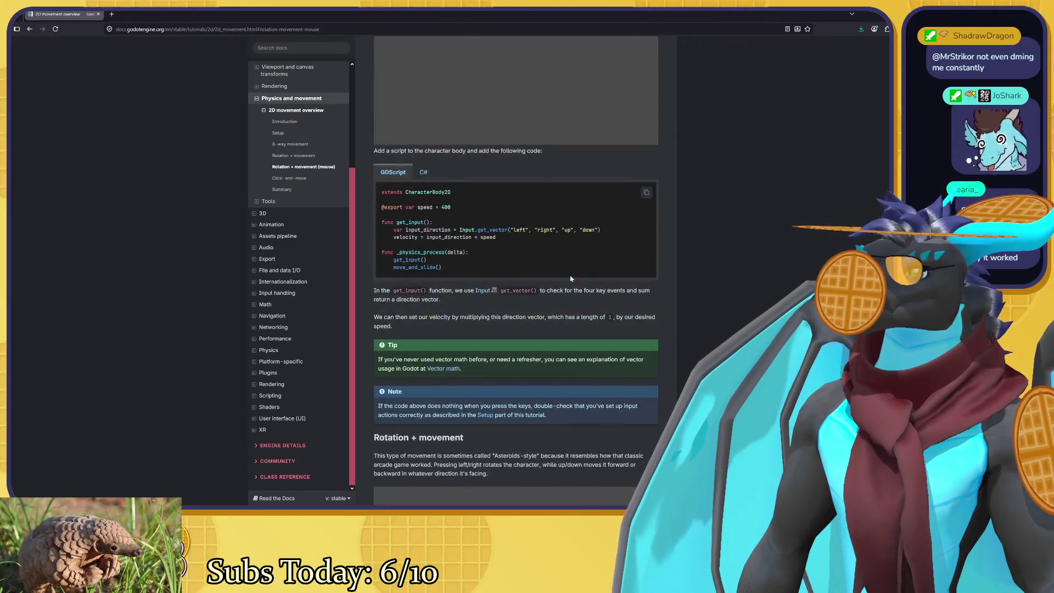
scroll(571, 279, down, 5)
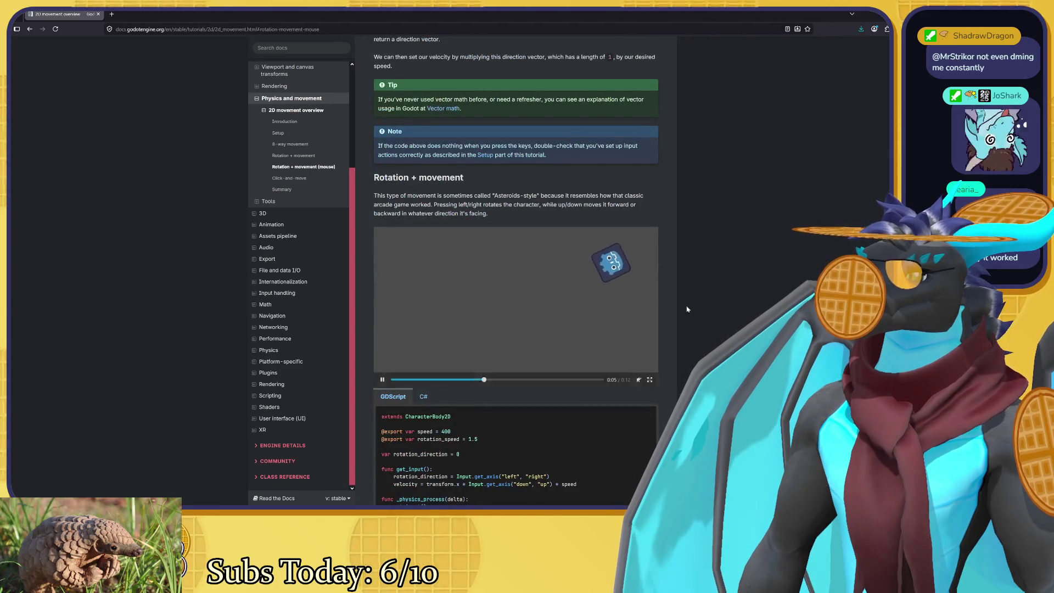
scroll(686, 310, down, 3)
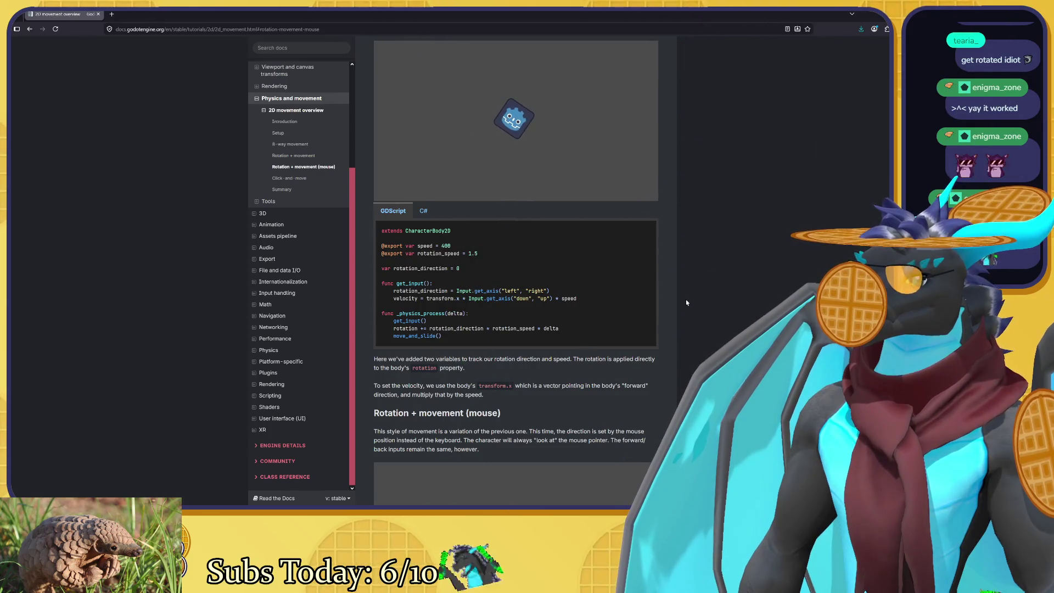
scroll(686, 303, down, 3)
scroll(685, 307, down, 2)
scroll(682, 302, up, 5)
scroll(668, 295, up, 3)
scroll(669, 295, down, 3)
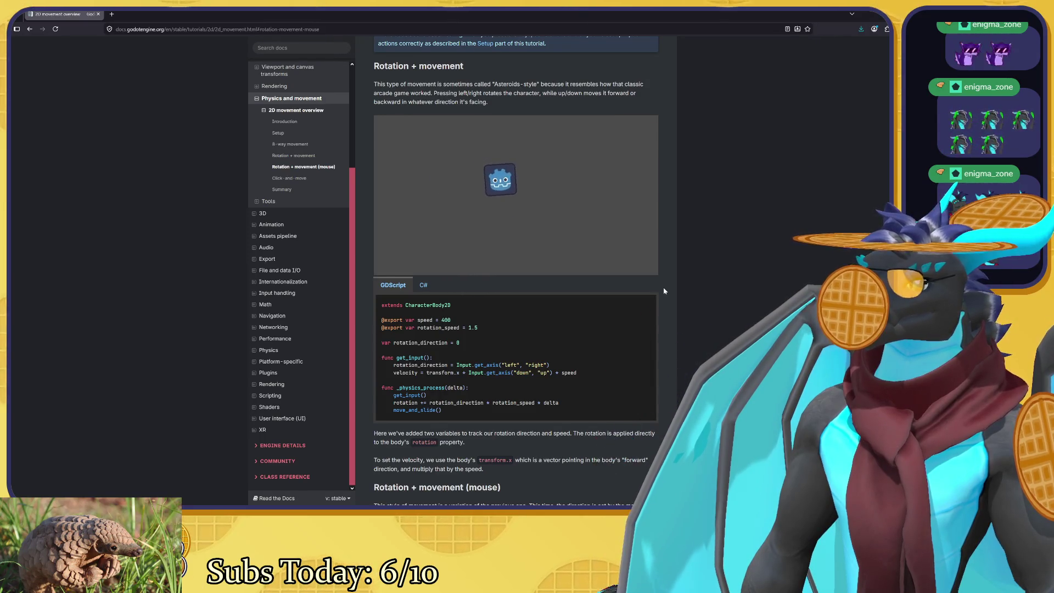
Scroll up toward the 8-way movement get_vector script, briefly selecting intro text.
mouse_move(631, 250)
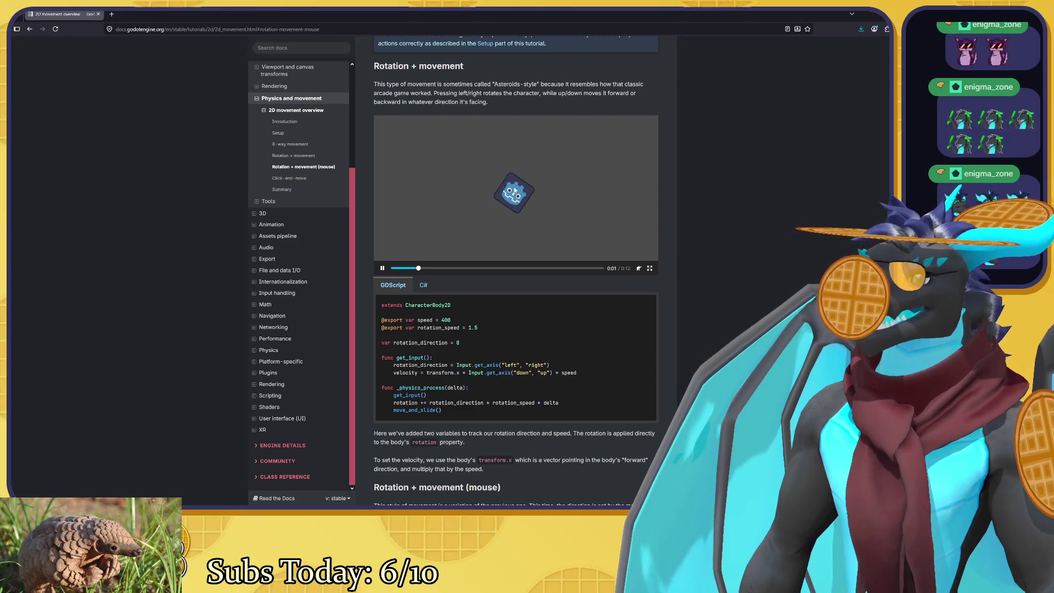
scroll(524, 200, up, 1)
mouse_move(501, 130)
mouse_down()
mouse_move(541, 130)
mouse_move(495, 122)
mouse_up()
click(541, 130)
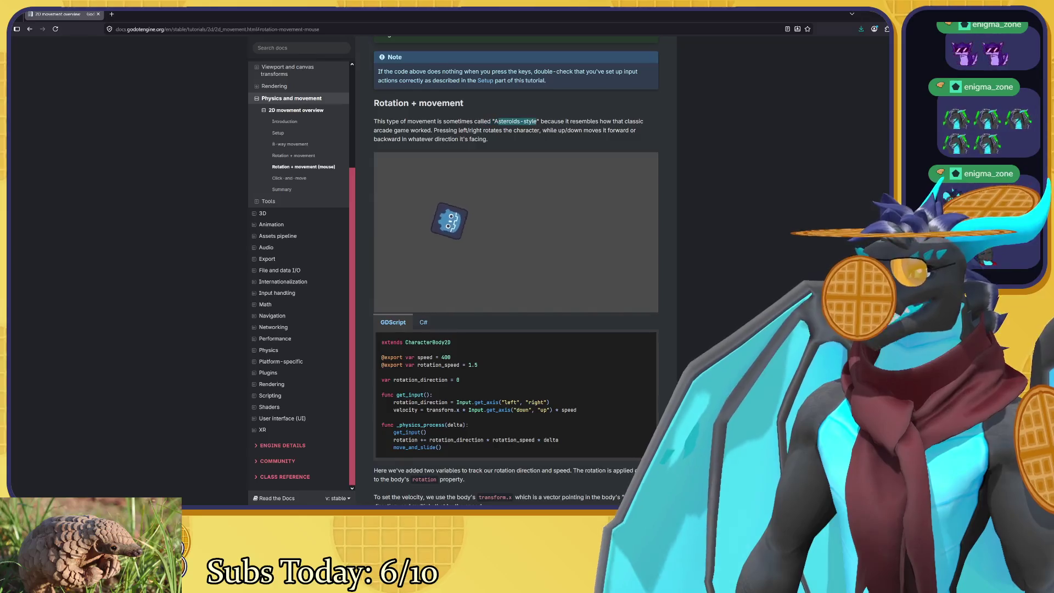
scroll(515, 267, up, 1)
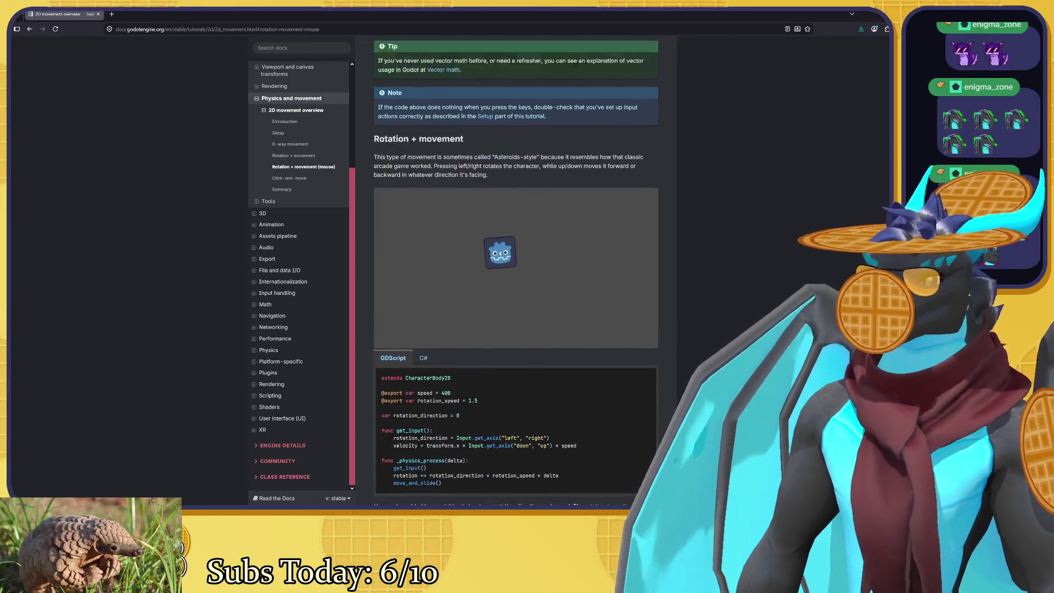
scroll(657, 148, up, 7)
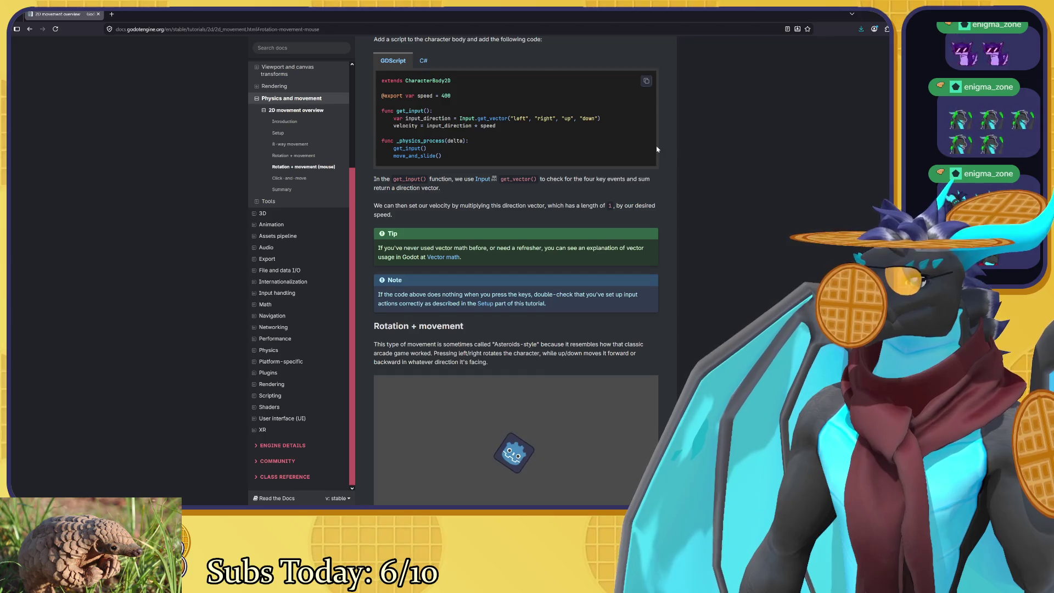
Scroll to the top of the 2D movement overview, then back down to the Rotation + movement demo and code.
scroll(690, 158, up, 10)
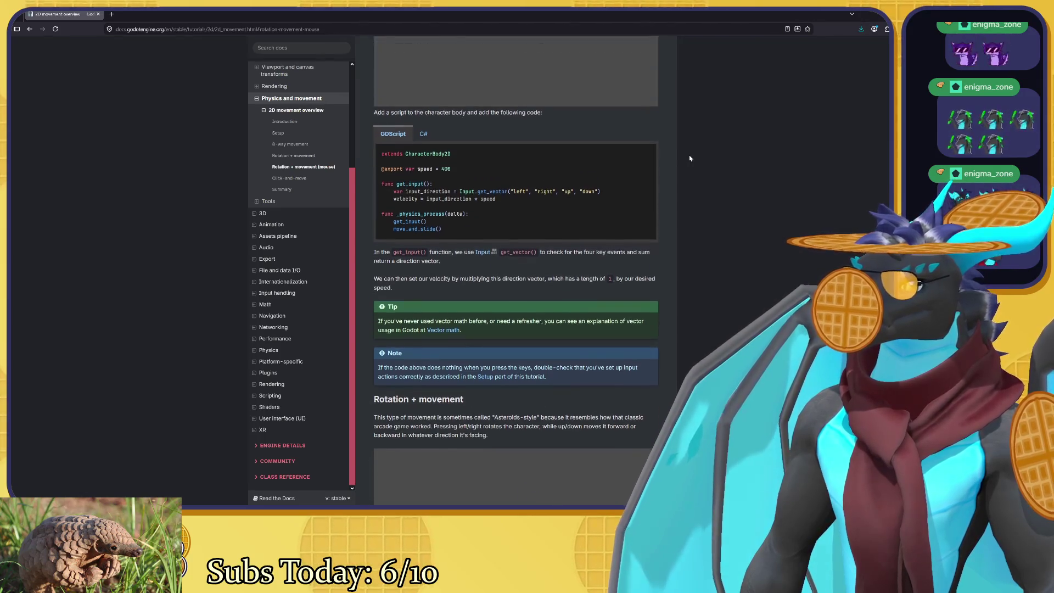
scroll(690, 158, up, 14)
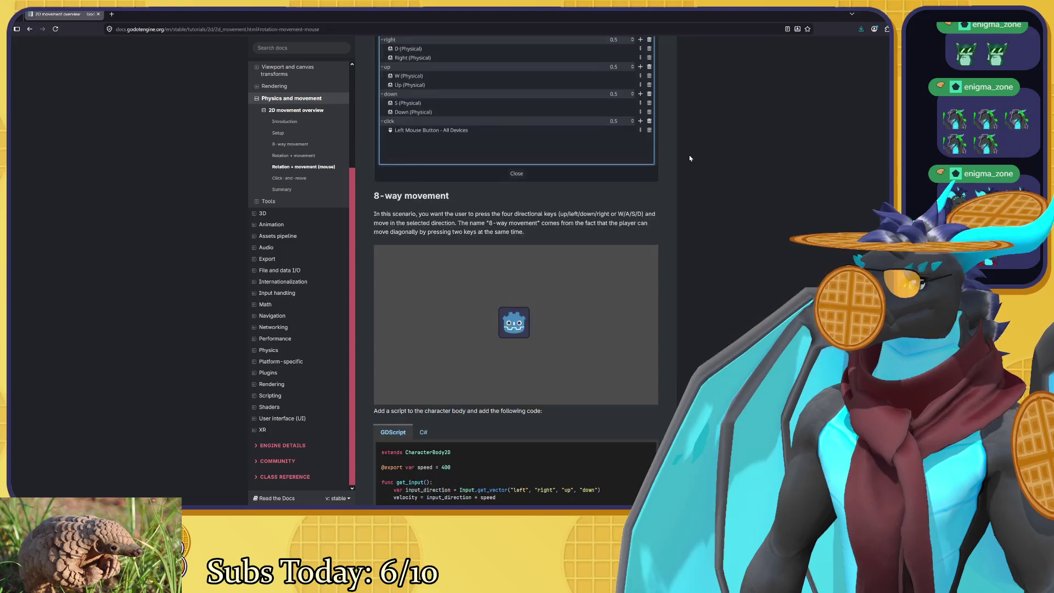
scroll(690, 158, down, 8)
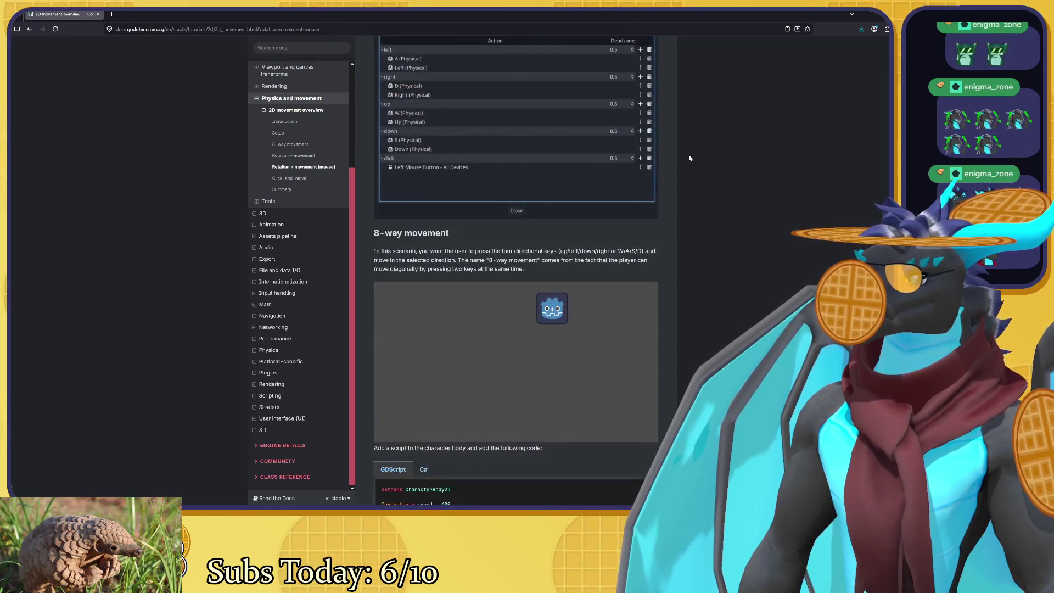
scroll(686, 165, up, 5)
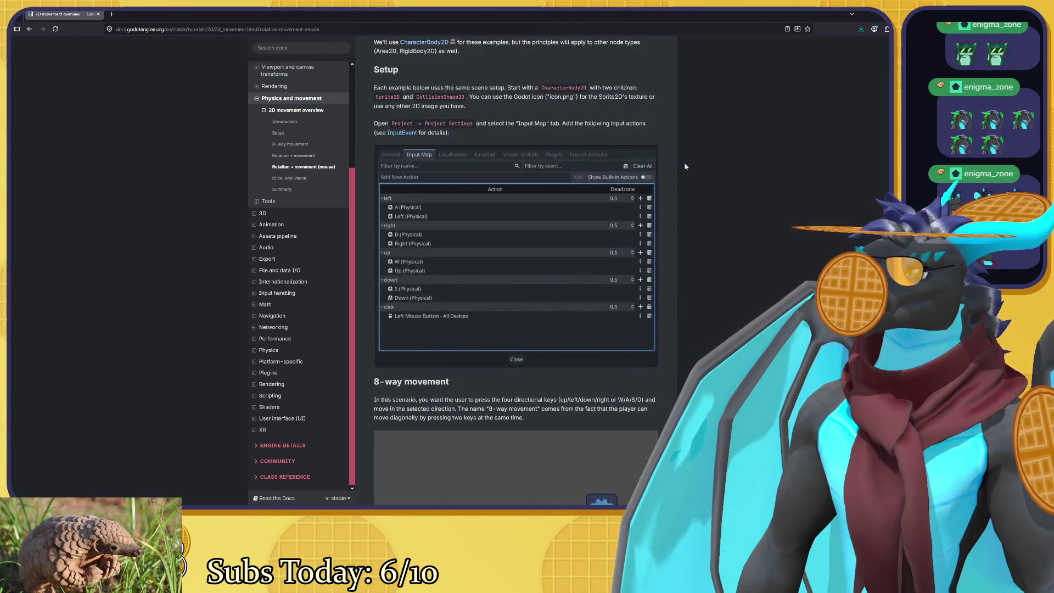
scroll(685, 166, up, 3)
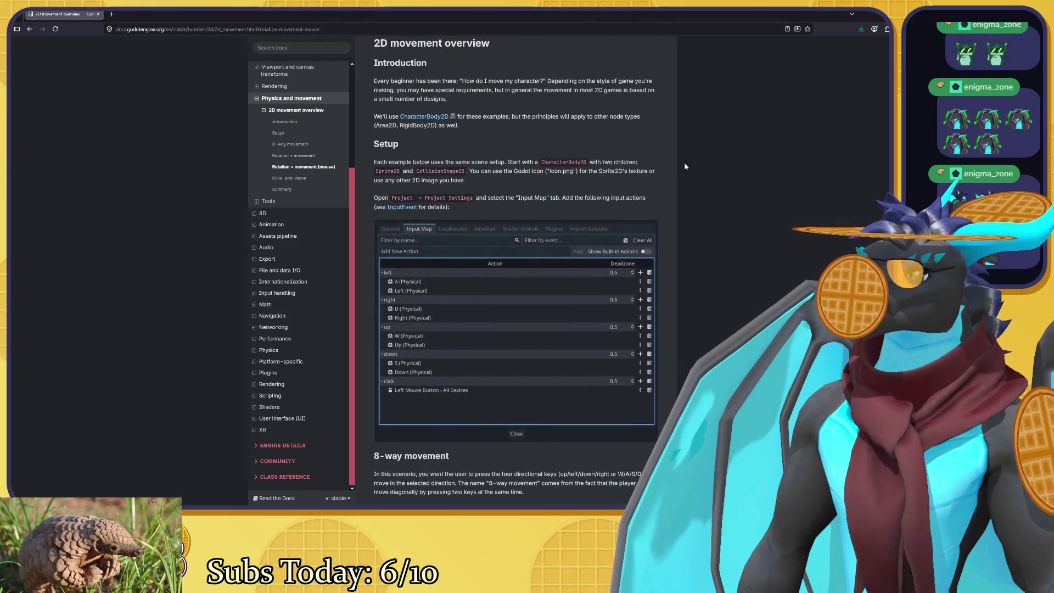
scroll(685, 166, up, 2)
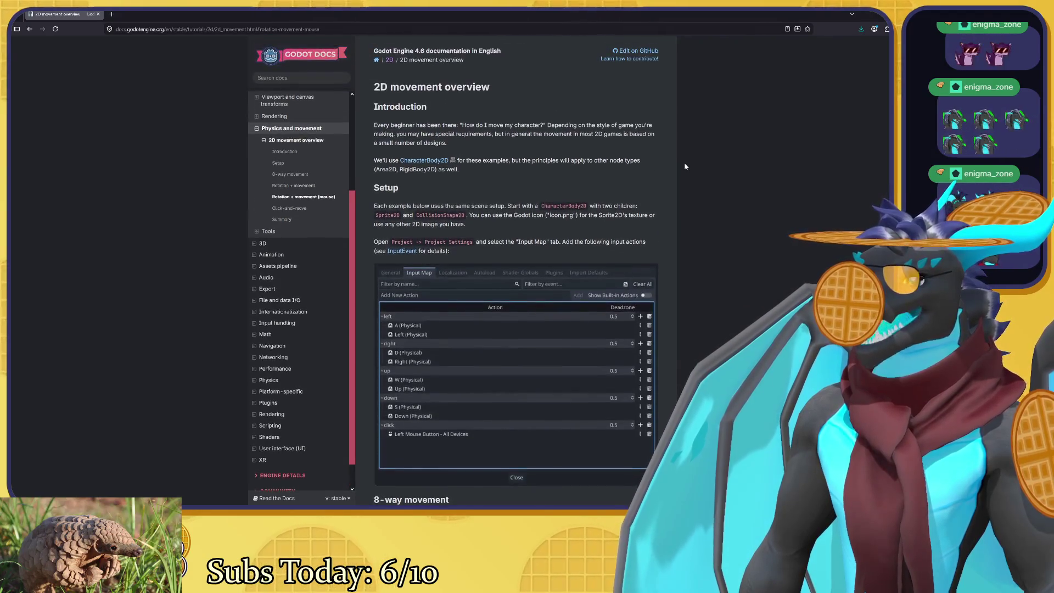
scroll(685, 167, down, 15)
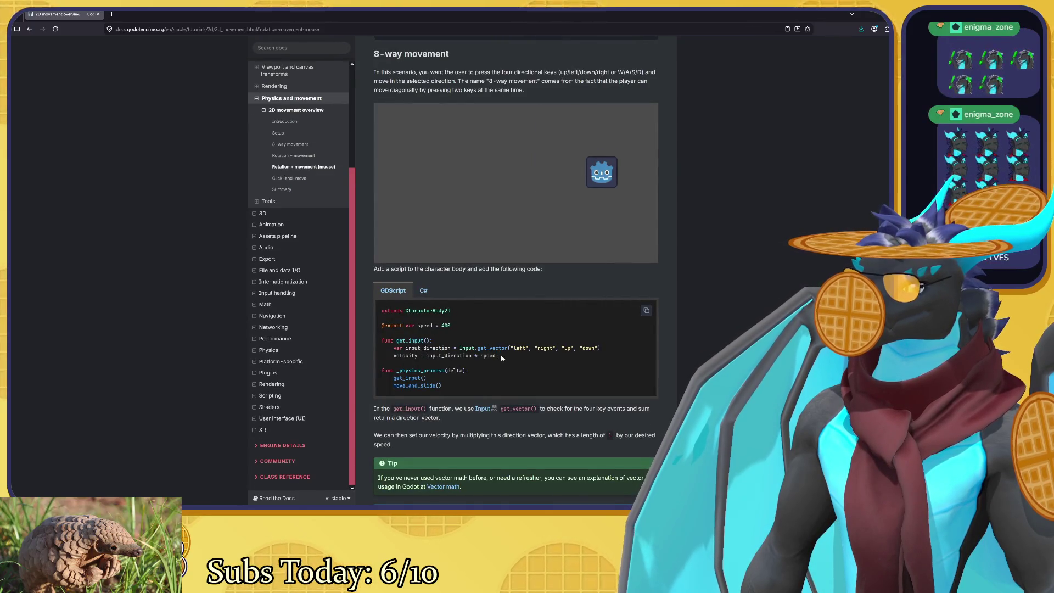
scroll(501, 357, down, 6)
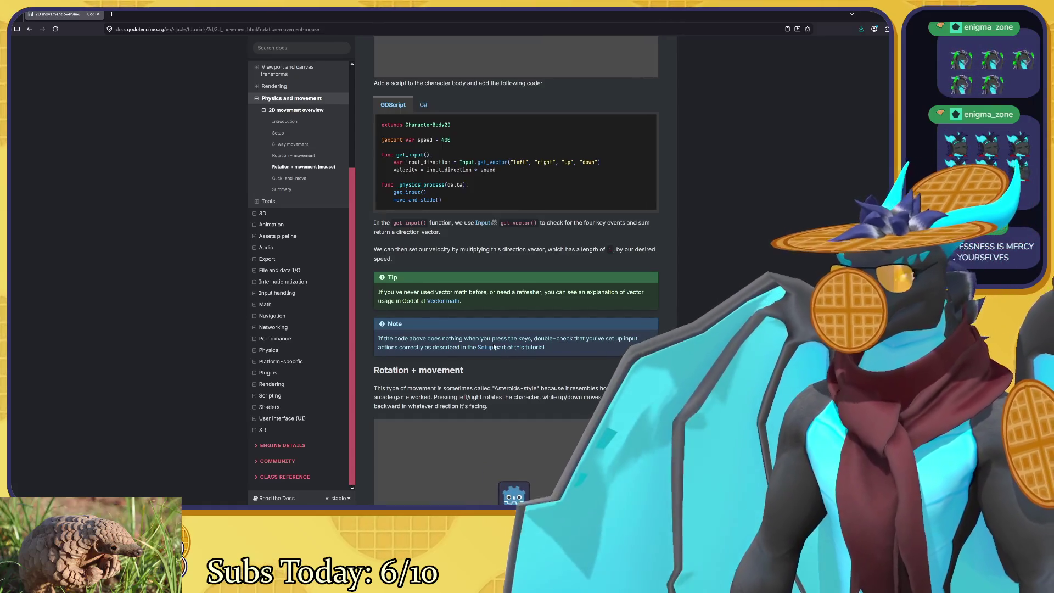
scroll(493, 346, down, 6)
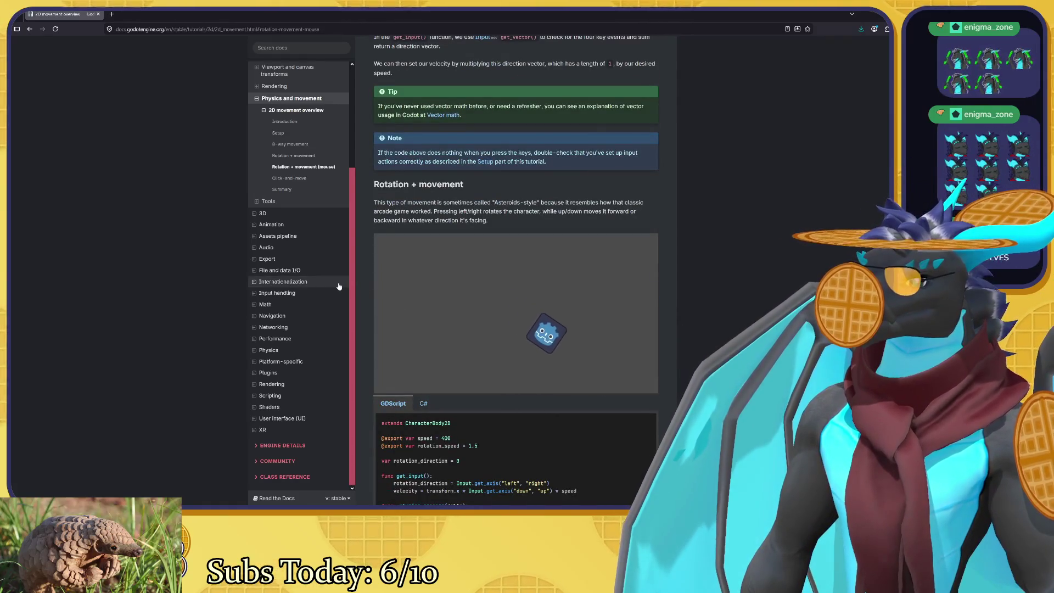
scroll(336, 269, down, 4)
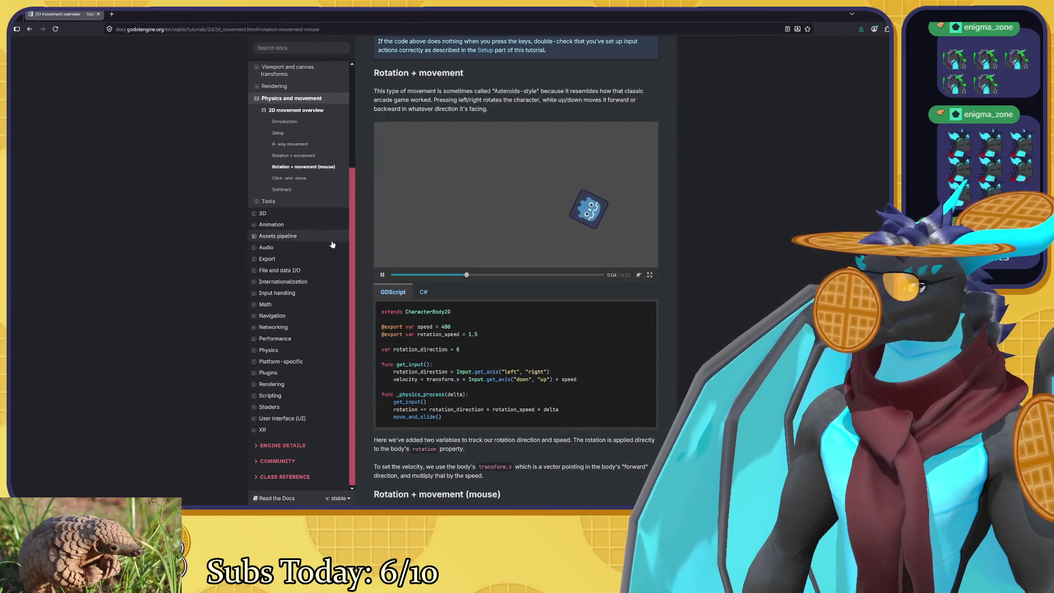
scroll(334, 244, up, 5)
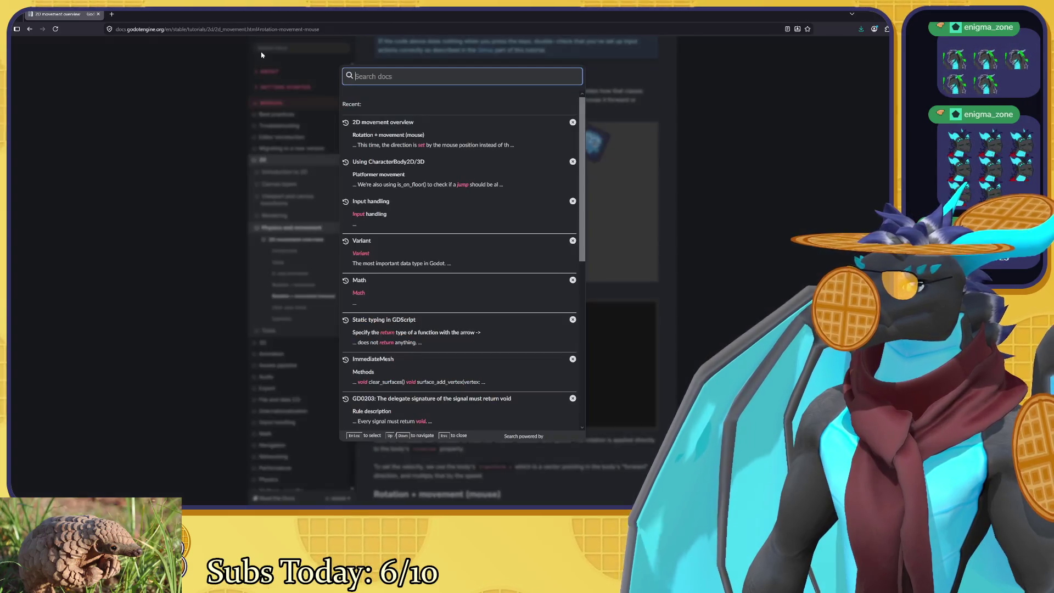
click(261, 55)
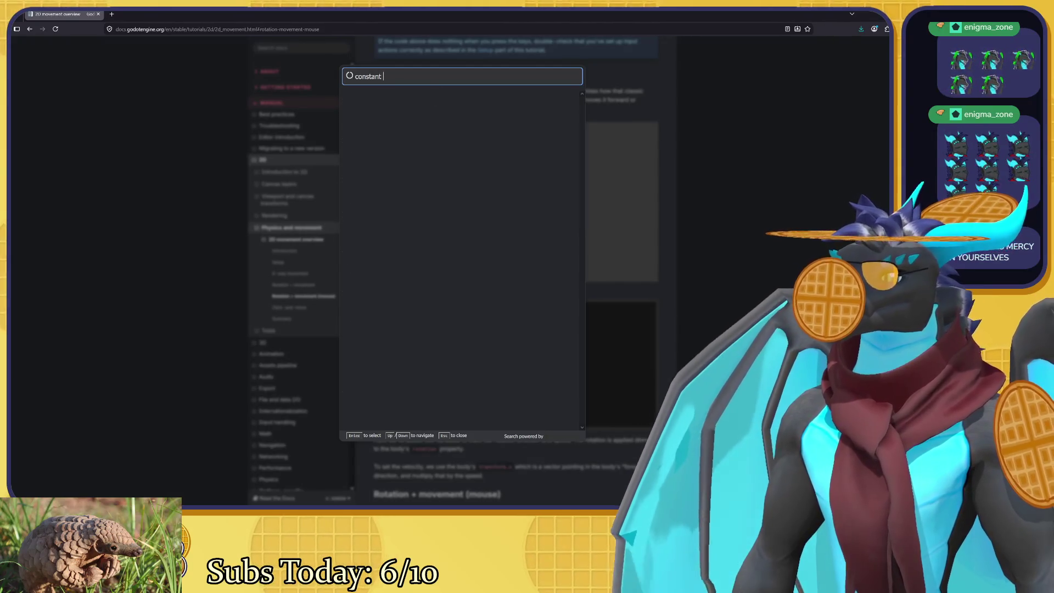
Search 'constant angular' and open the StaticBody2D property descriptions, after briefly opening the ParticleProcessMaterial result.
text(angular)
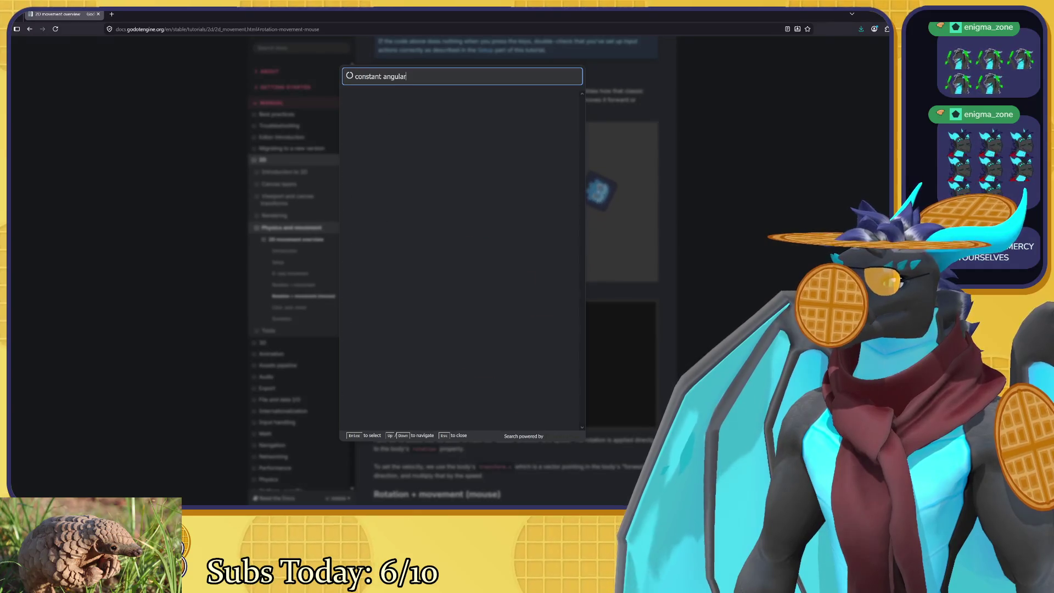
click(436, 112)
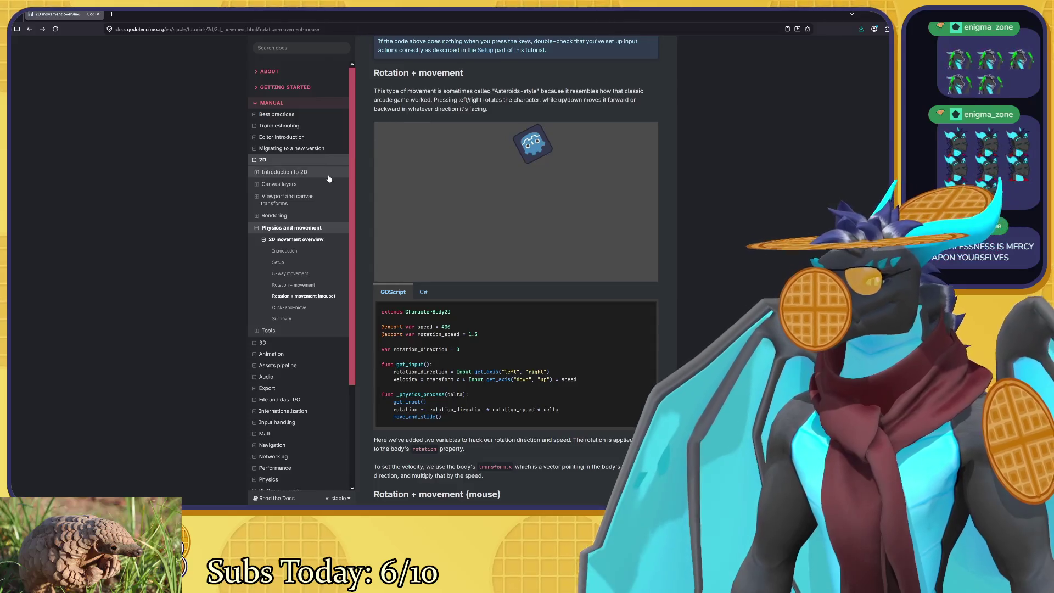
click(316, 54)
text(constant angular)
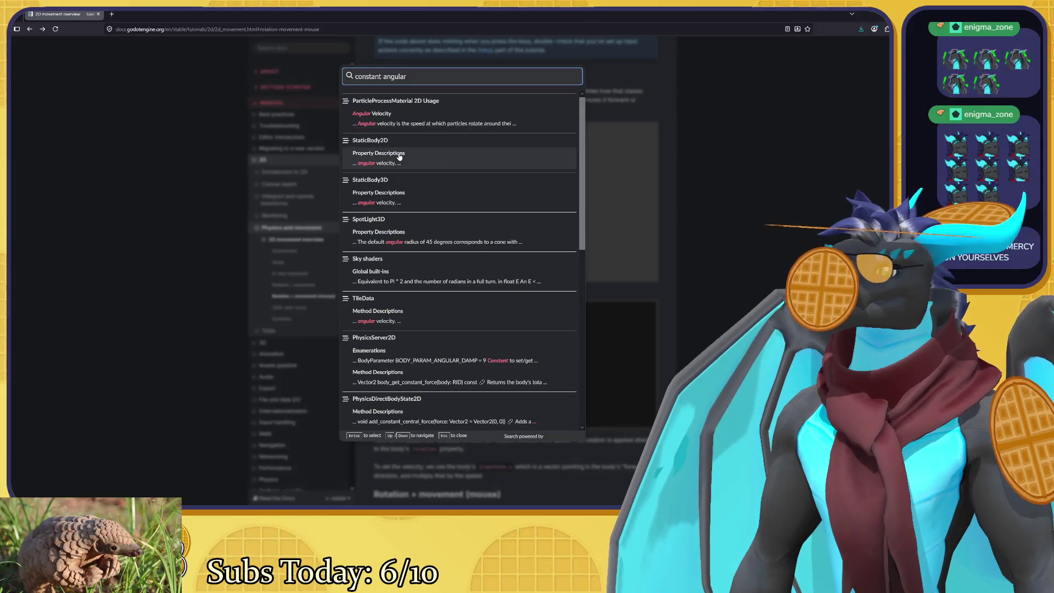
click(397, 158)
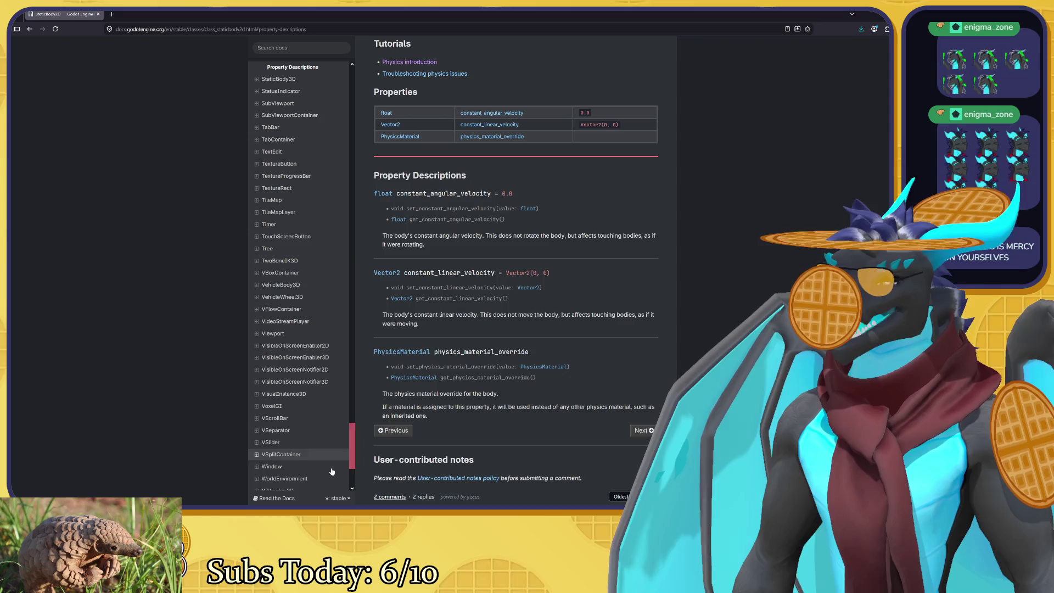
key(alt+Tab)
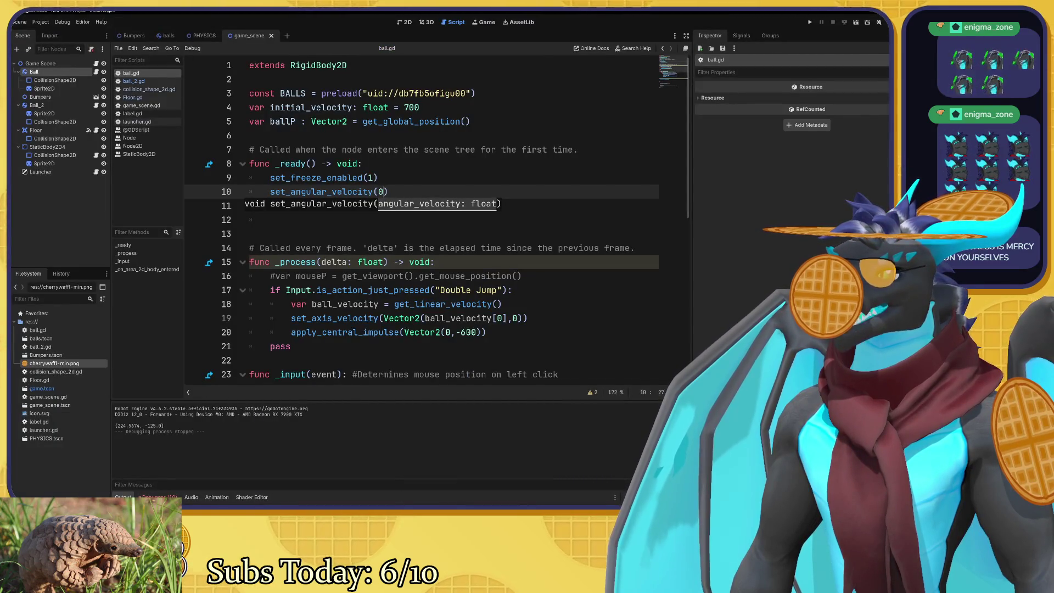
Insert constant_ so line 10 of ball.gd calls set_constant_angular_velocity(0).
click(290, 191)
text(constant_)
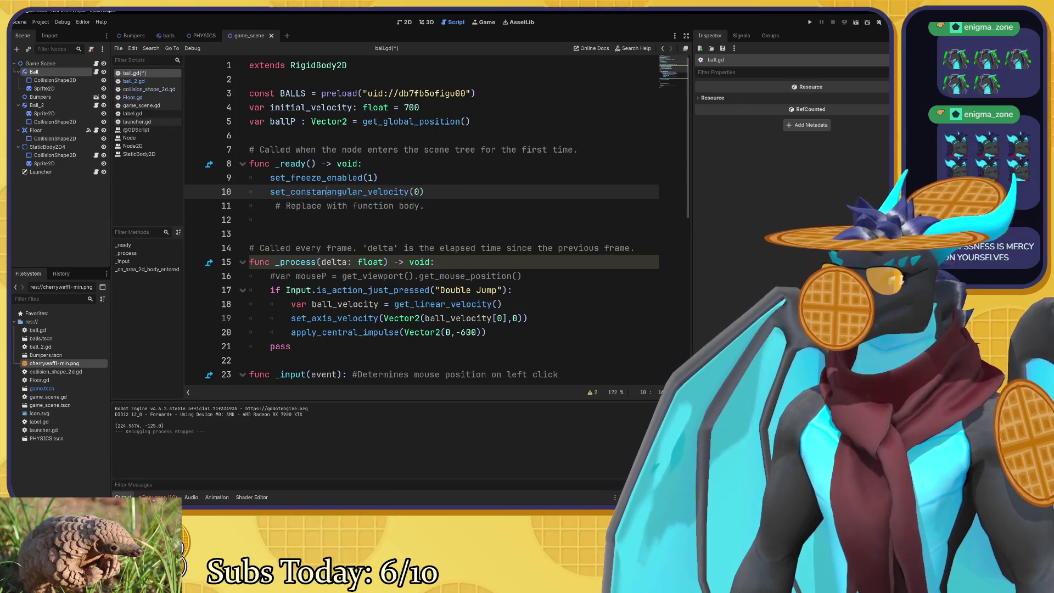
click(434, 191)
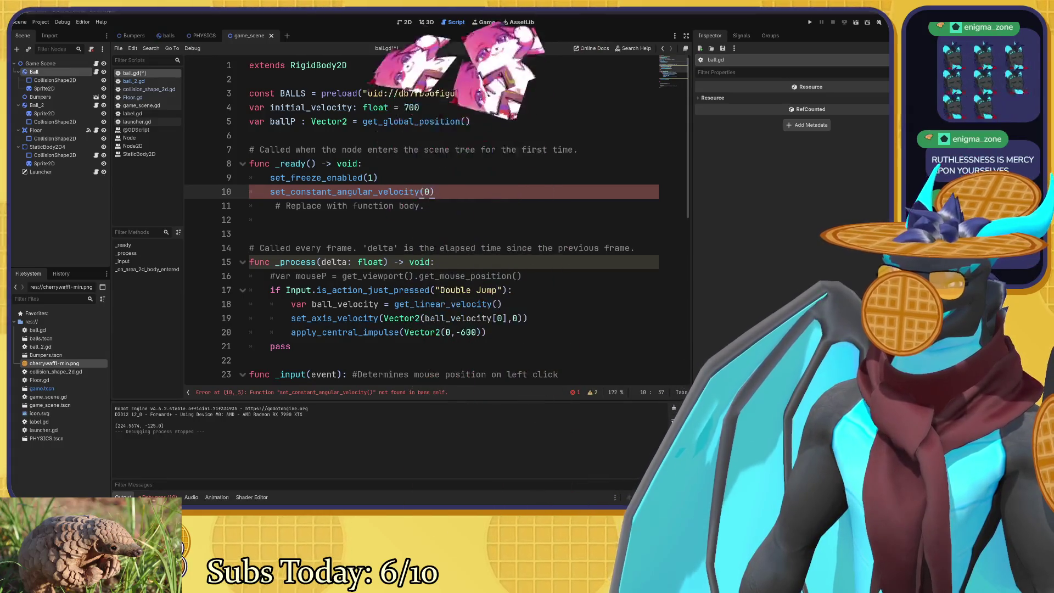
key(alt+Tab)
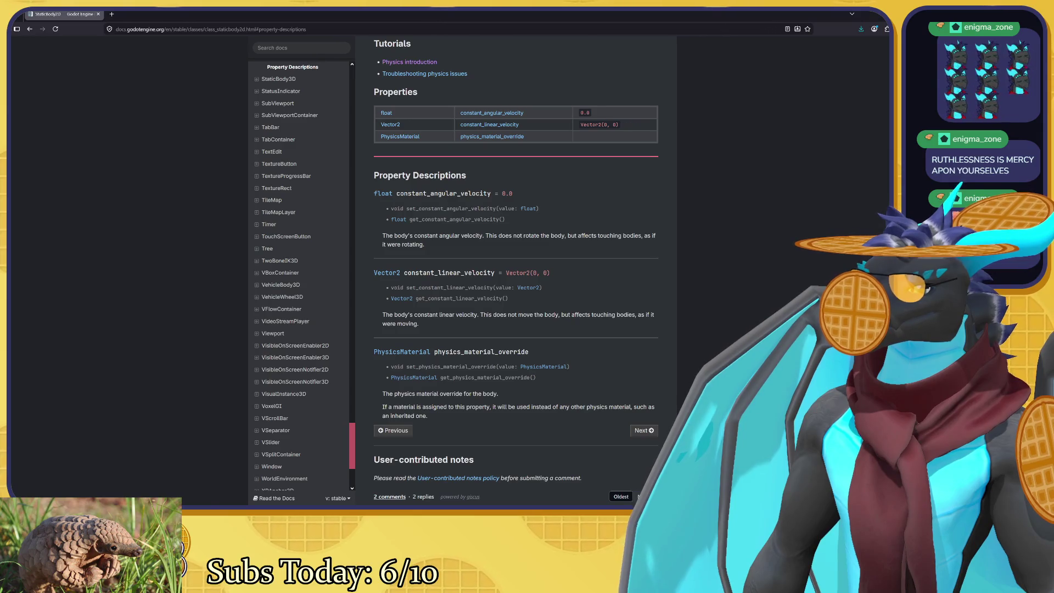
Compare the constant_angular_velocity docs with line 10 of ball.gd, placing the caret before its parenthesis.
scroll(639, 496, down, 3)
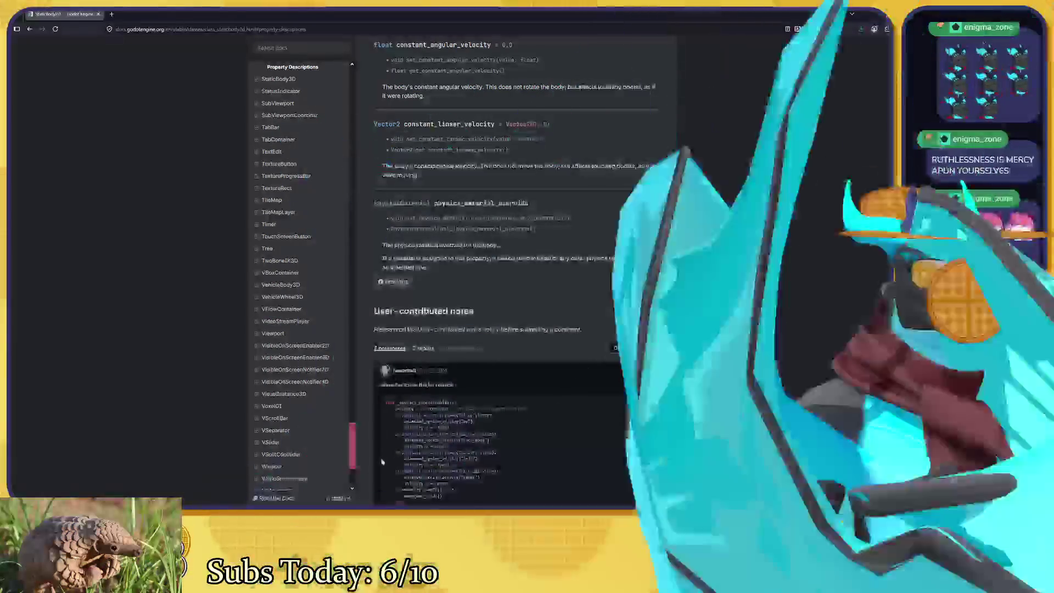
key(alt+Tab)
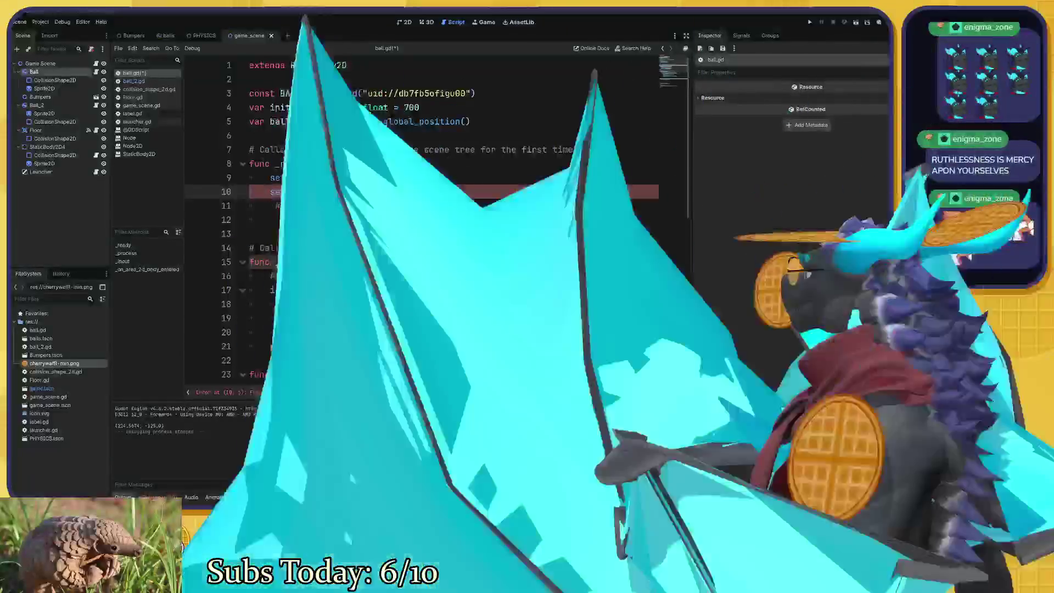
key(alt+Tab)
scroll(516, 275, up, 1)
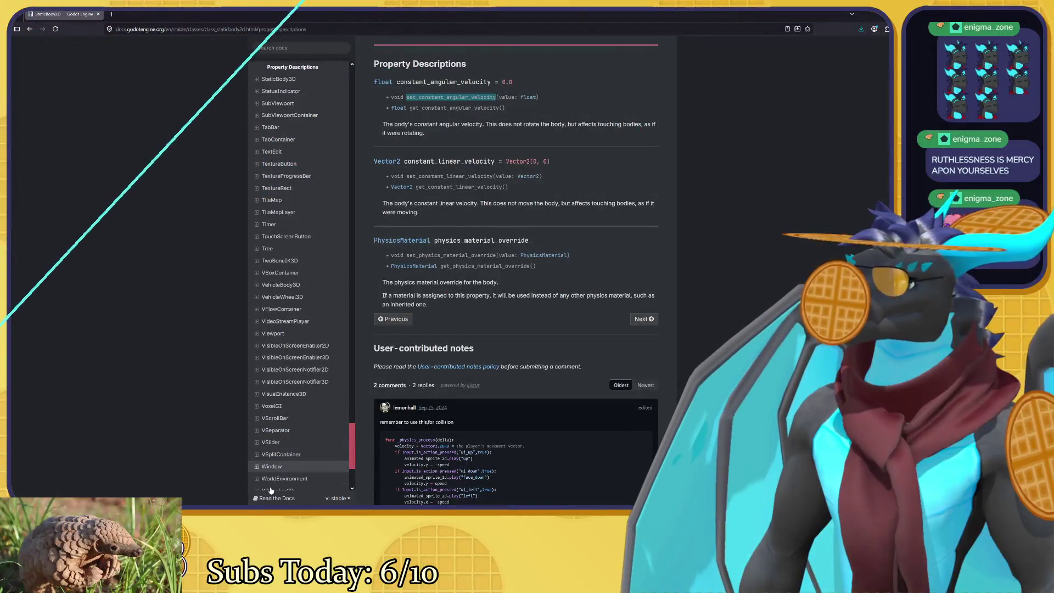
key(alt+Tab)
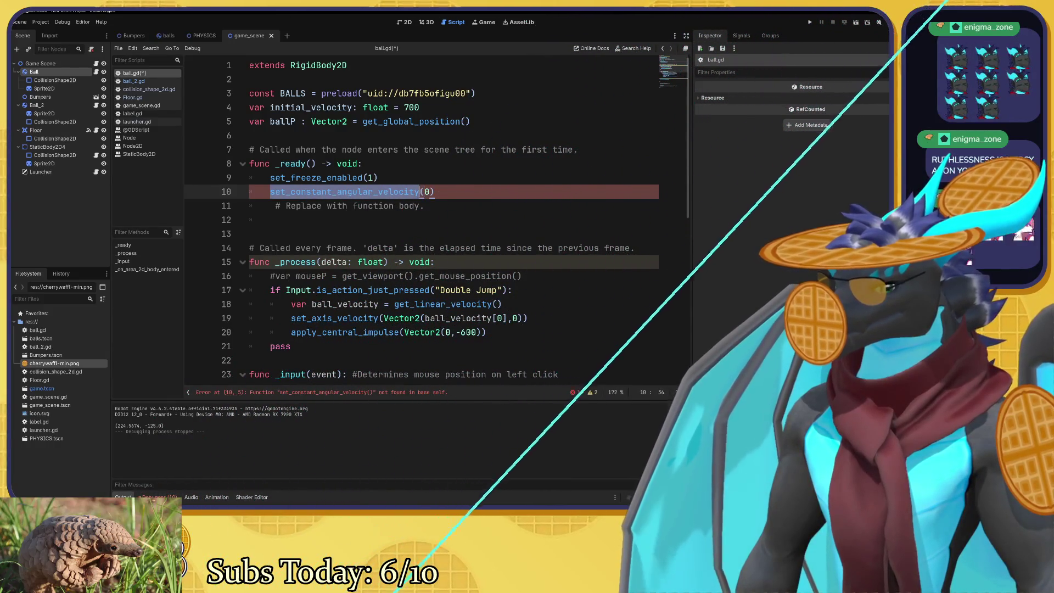
click(419, 192)
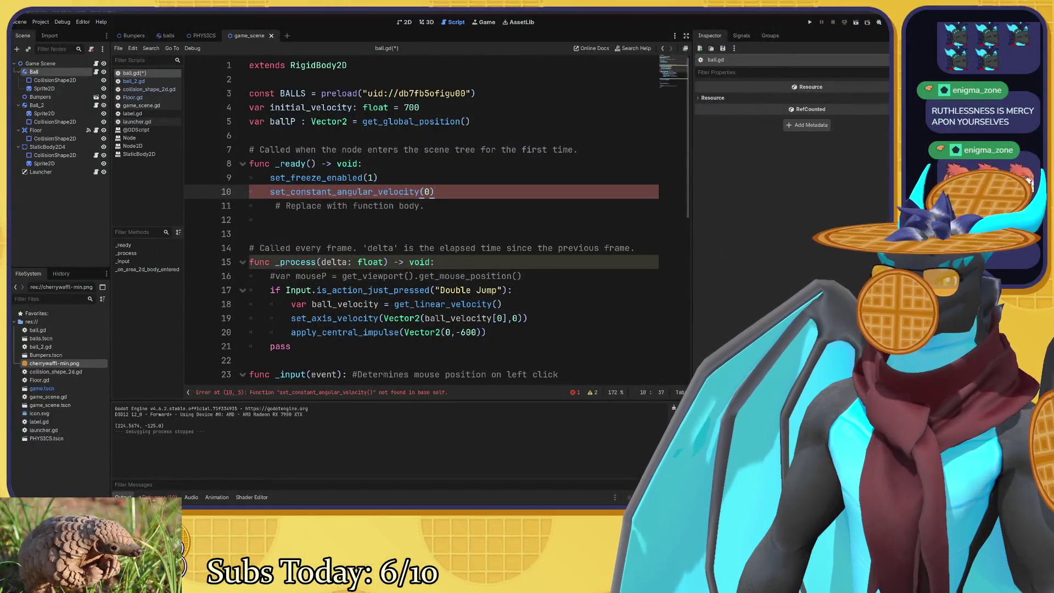
Scroll the StaticBody2D user notes to read the _physics_process collision example, then return to ball.gd.
key(alt+Tab)
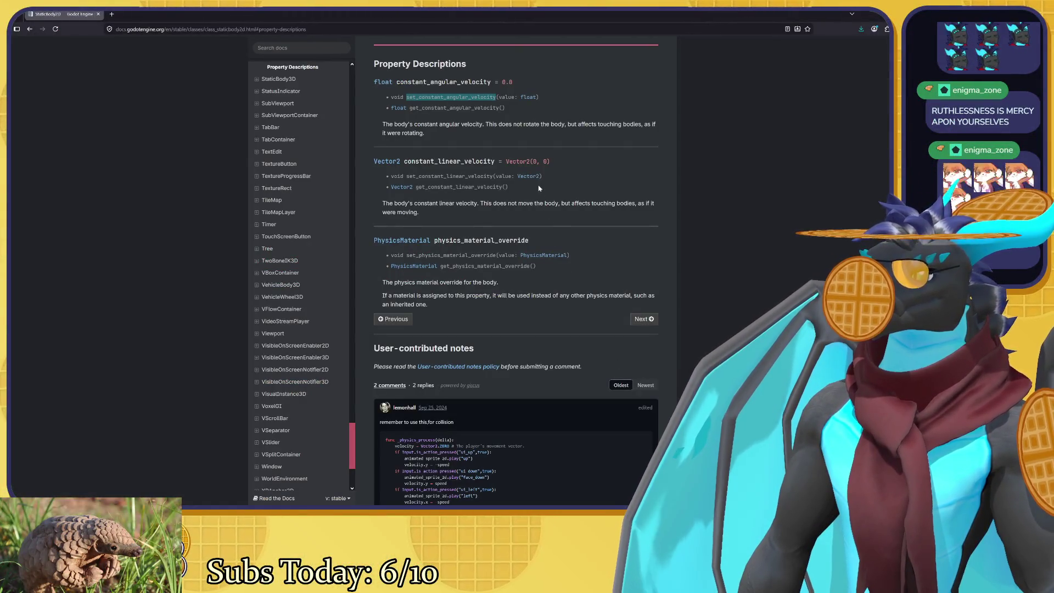
click(538, 188)
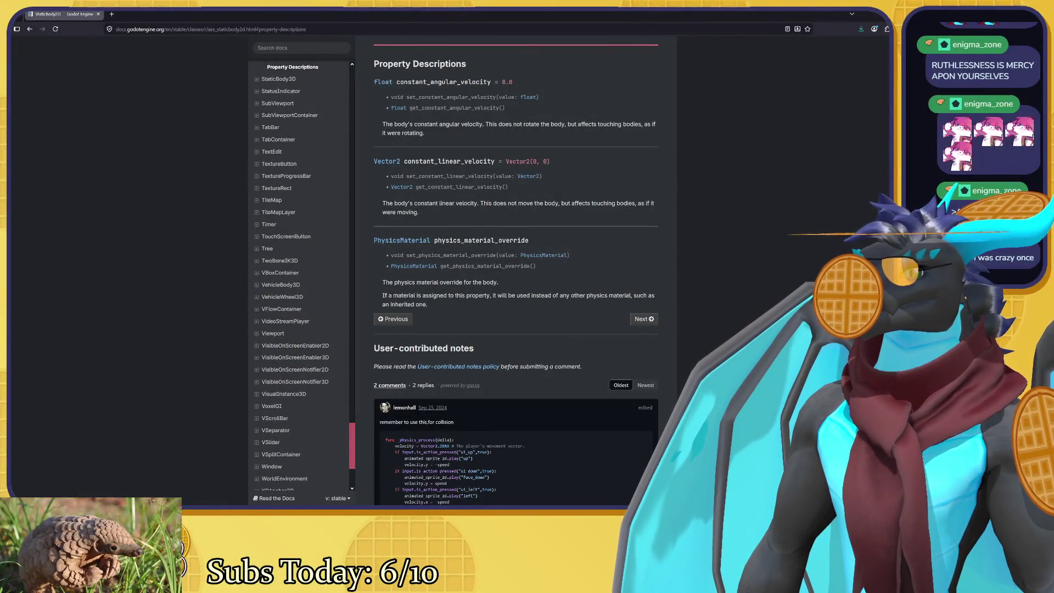
scroll(568, 109, down, 3)
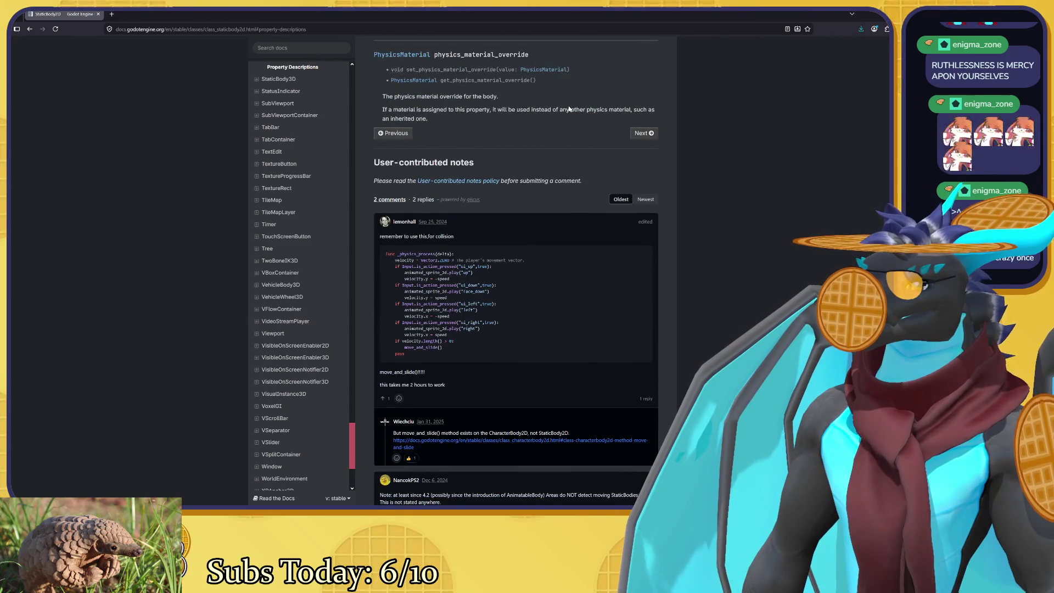
scroll(569, 109, down, 2)
scroll(569, 110, up, 2)
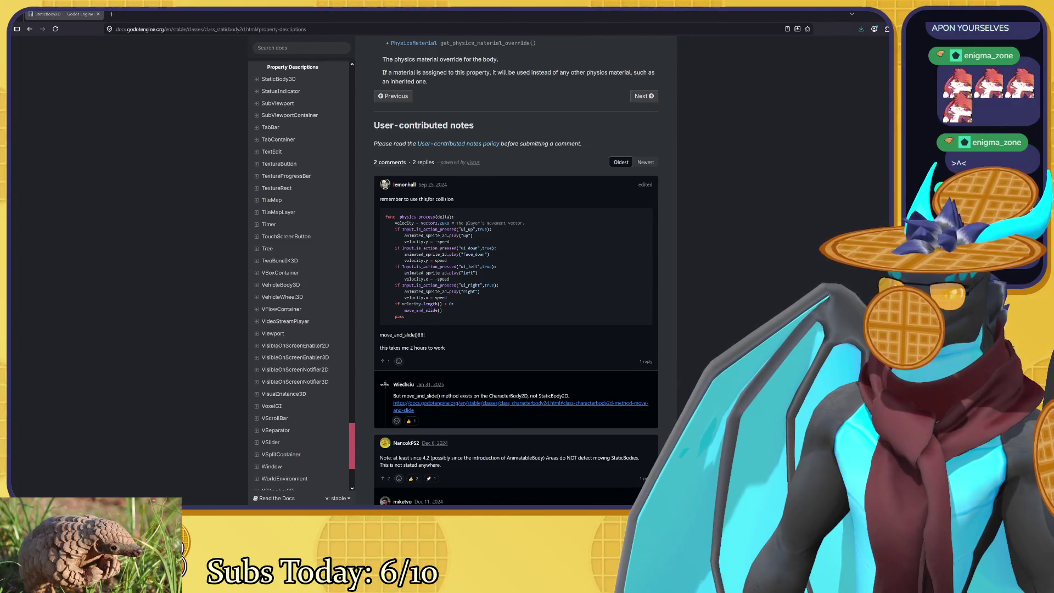
key(alt+Tab)
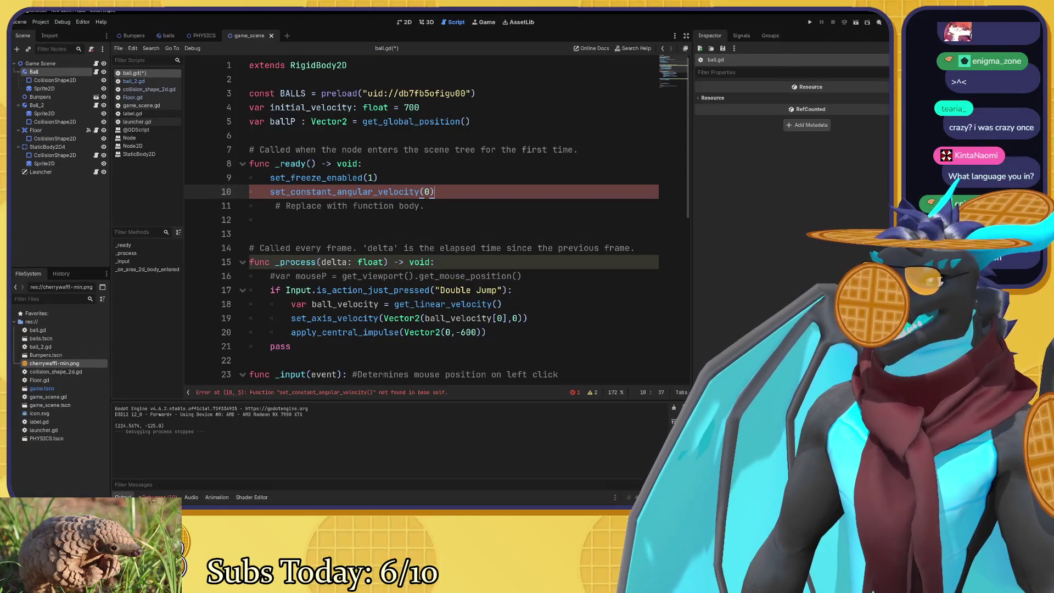
Delete the set_constant_angular_velocity(0) call from line 10 of _ready.
drag(527, 318, 291, 318)
click(291, 318)
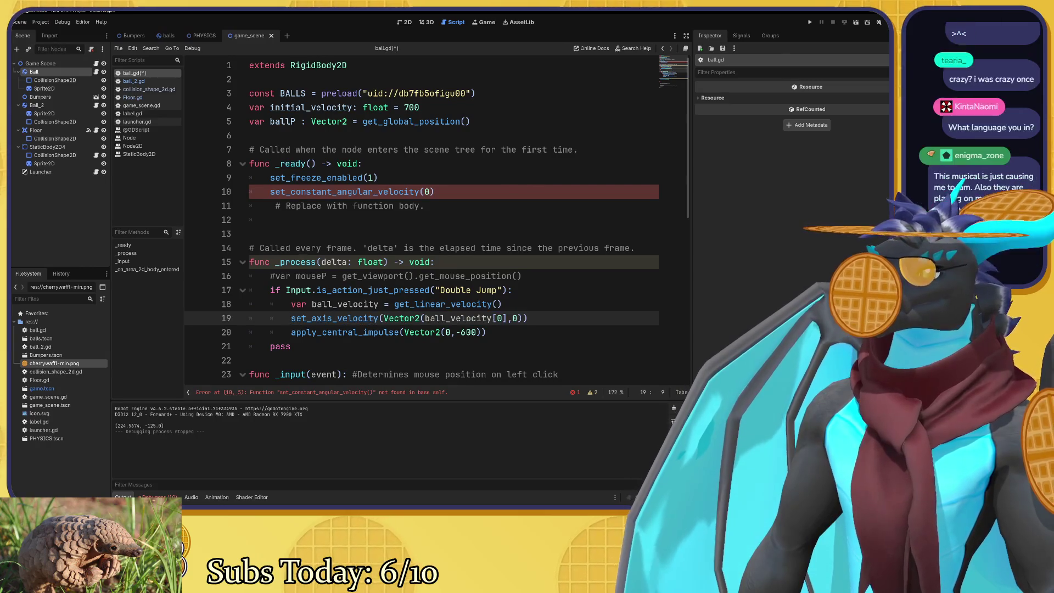
click(270, 192)
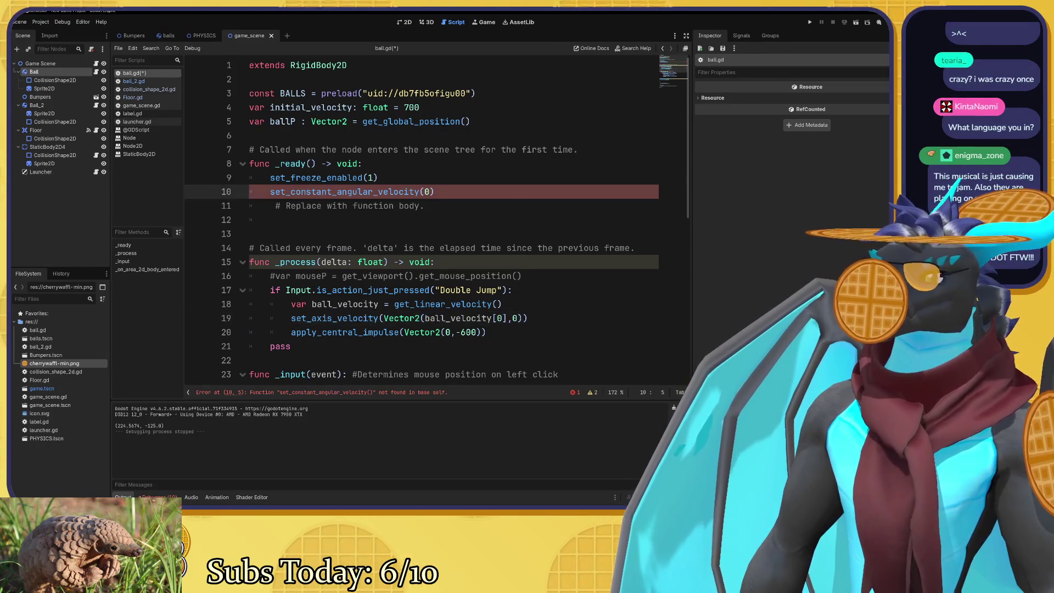
drag(270, 191, 435, 192)
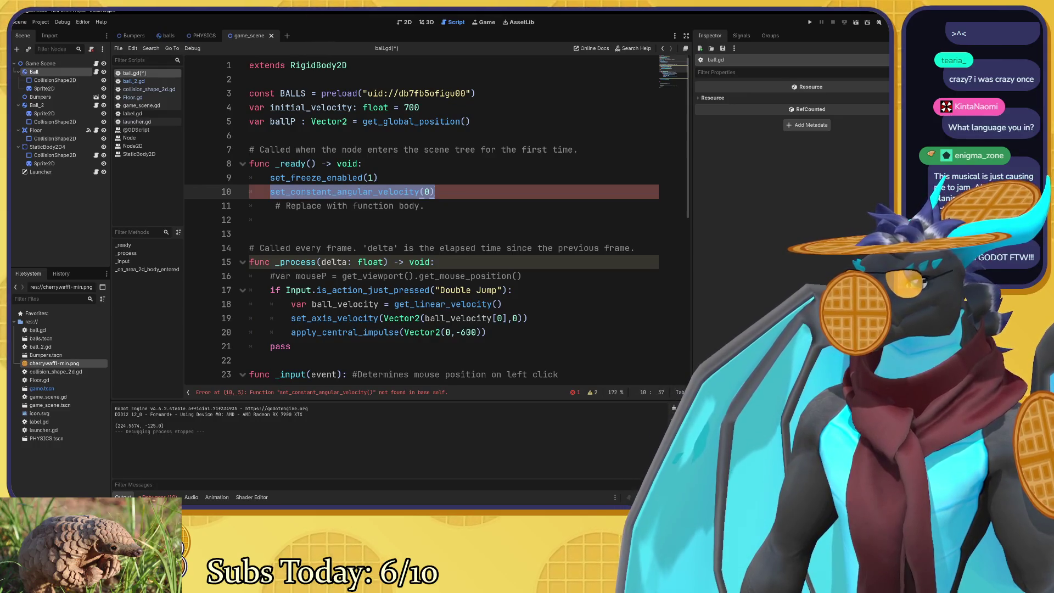
key(BackSpace)
Add velocity.y = -600 on a new line after line 18 in the Double Jump block.
click(362, 164)
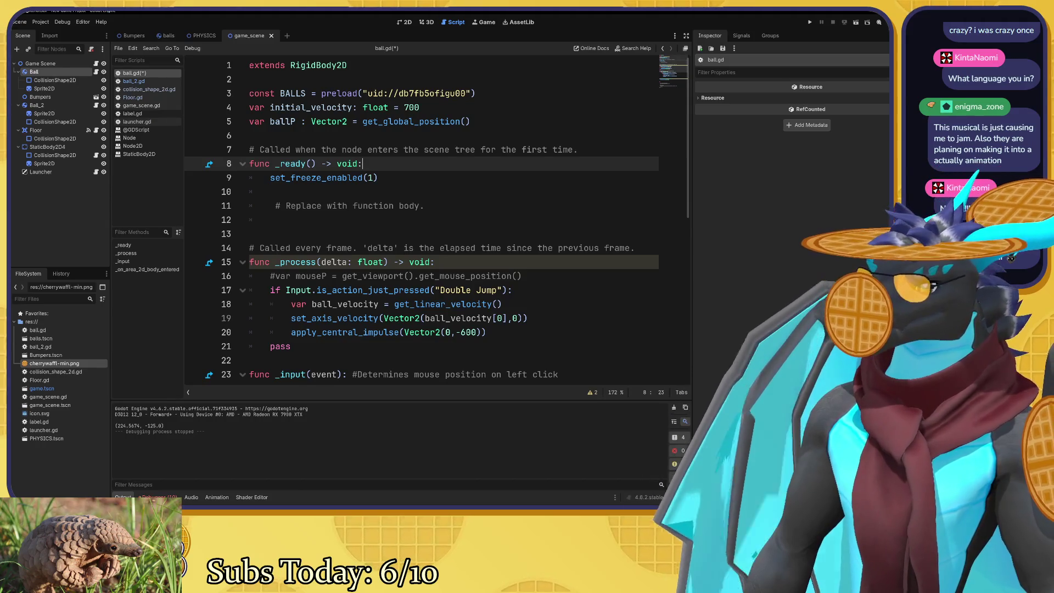
click(501, 304)
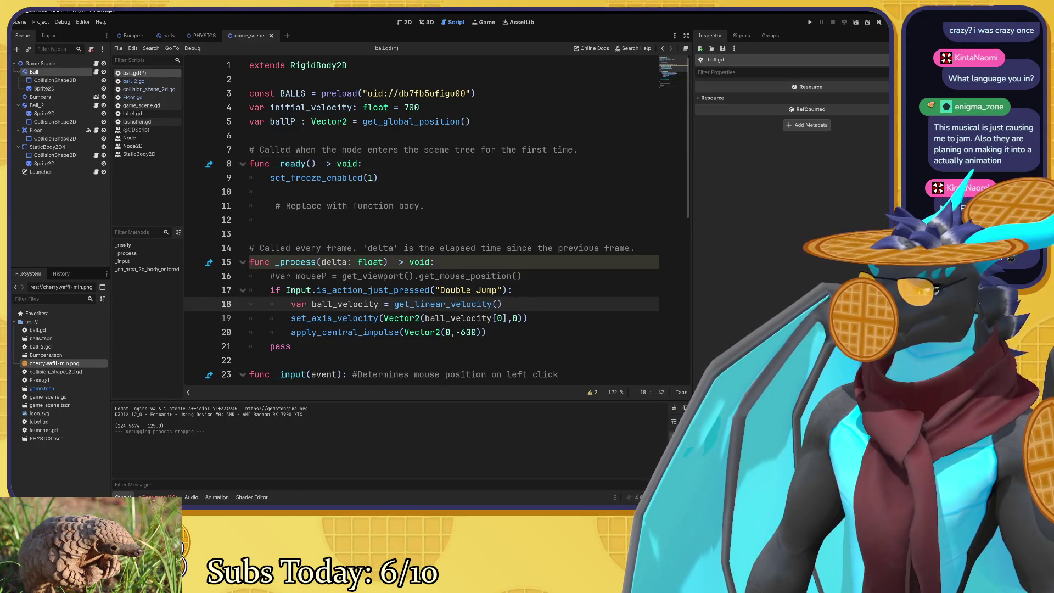
click(513, 318)
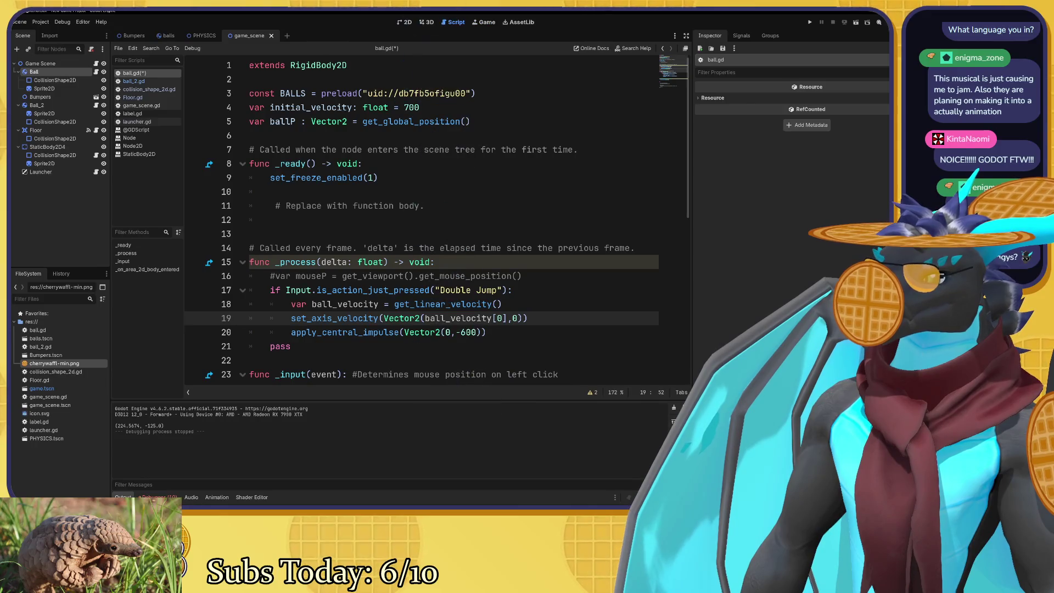
key(Right)
key(Right)
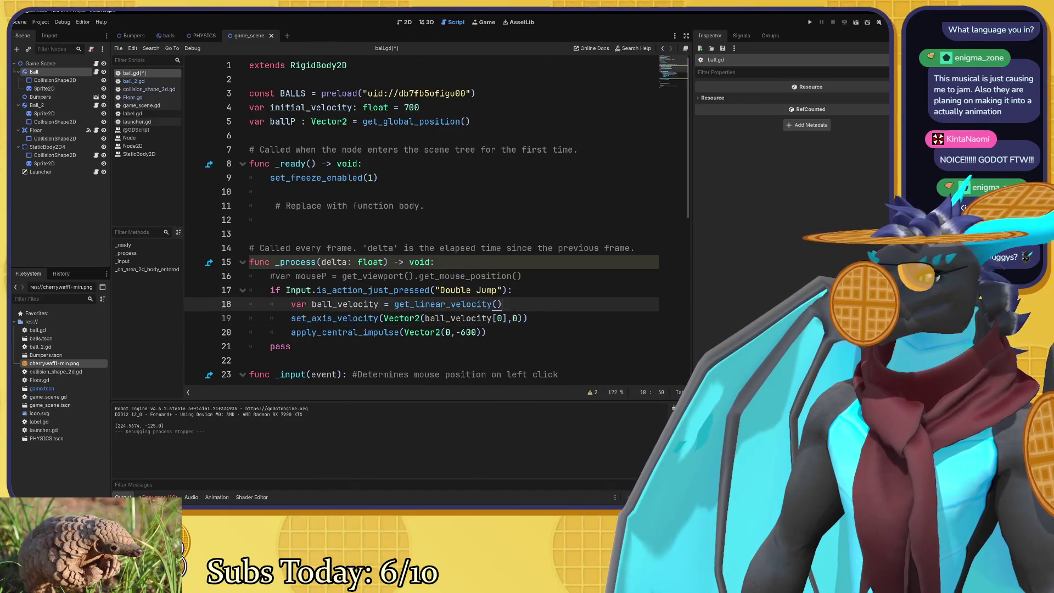
key(Up)
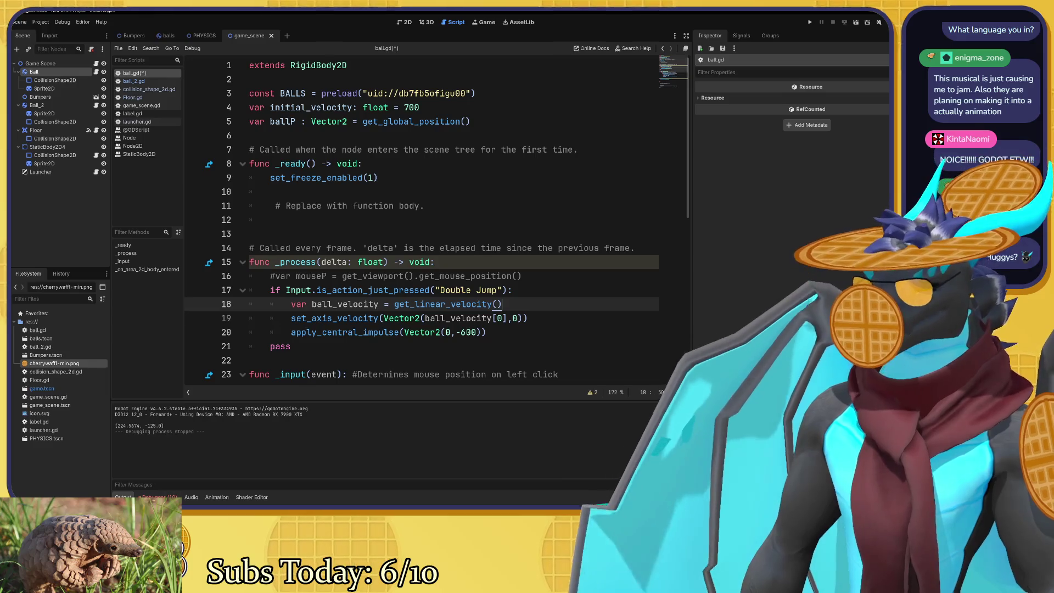
text(vel)
key(BackSpace)
key(BackSpace)
key(Return)
text(velocity.y = )
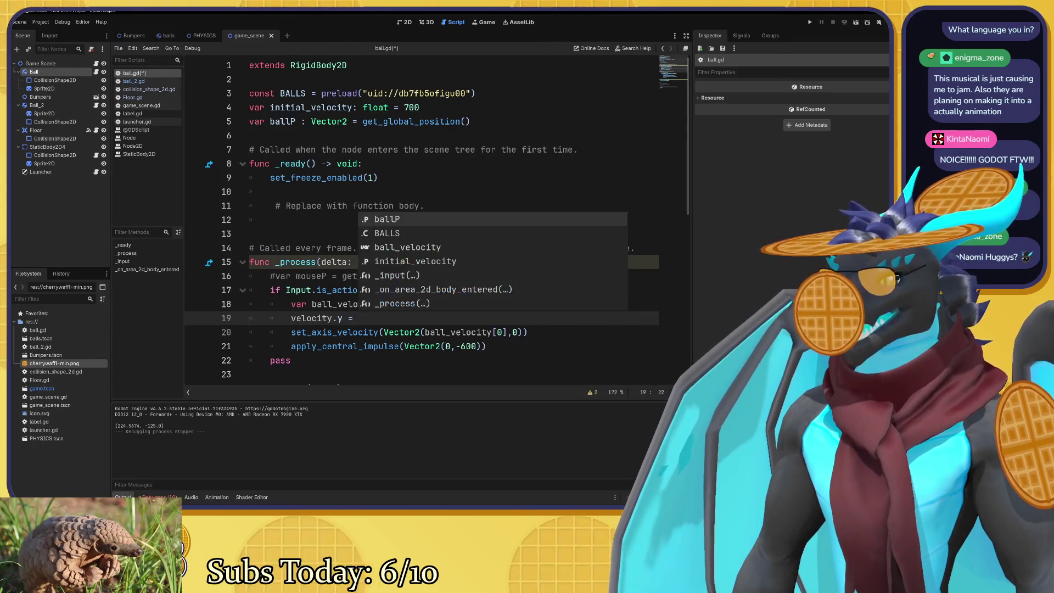
text(-600)
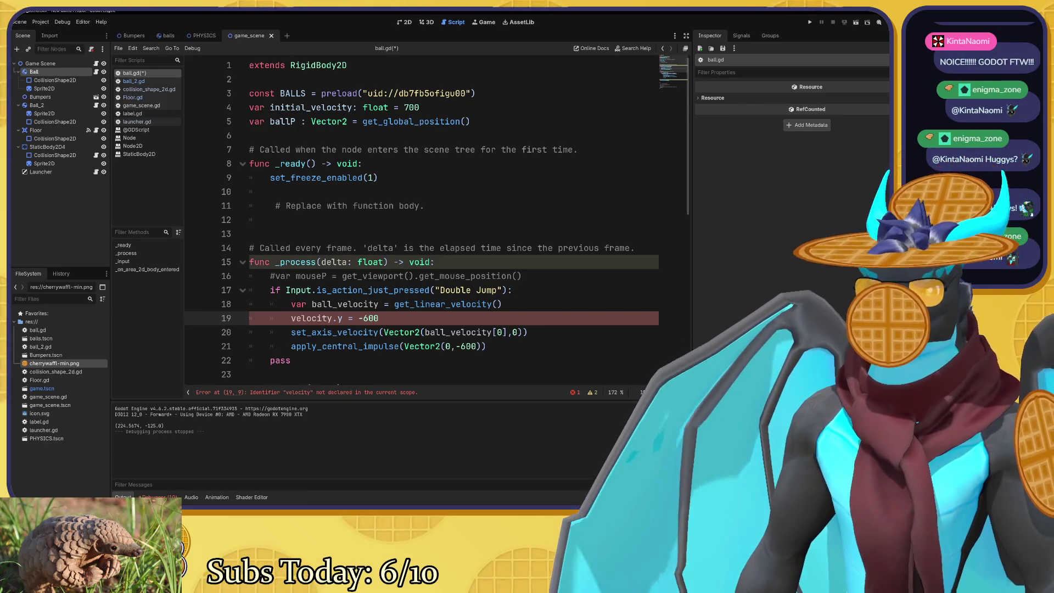
key(alt+Tab)
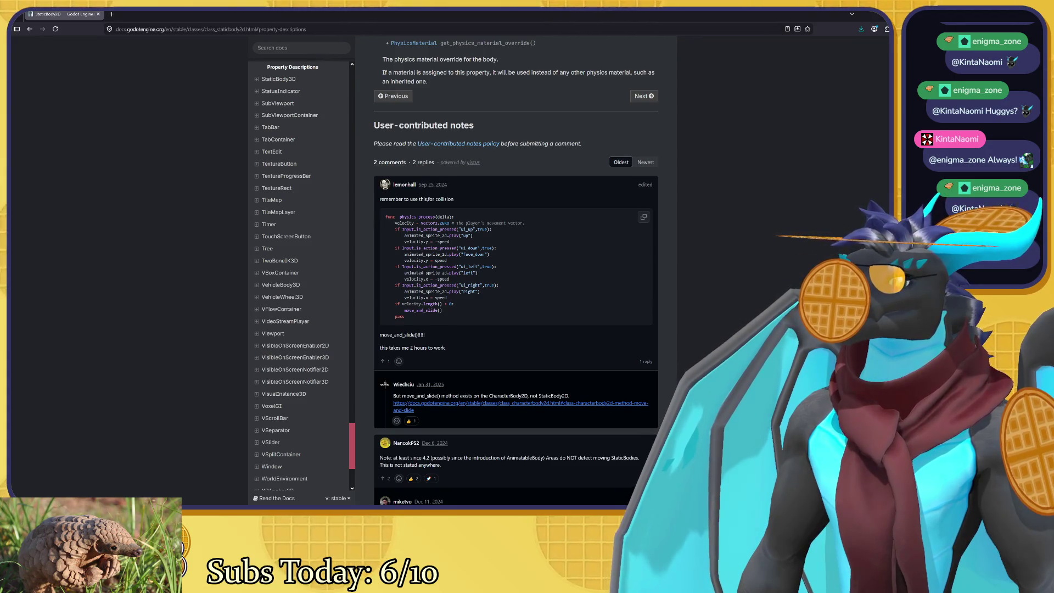
Highlight func _physics_process(delta) in the comment's example and scroll up to the constant velocity properties.
drag(386, 217, 449, 217)
click(383, 218)
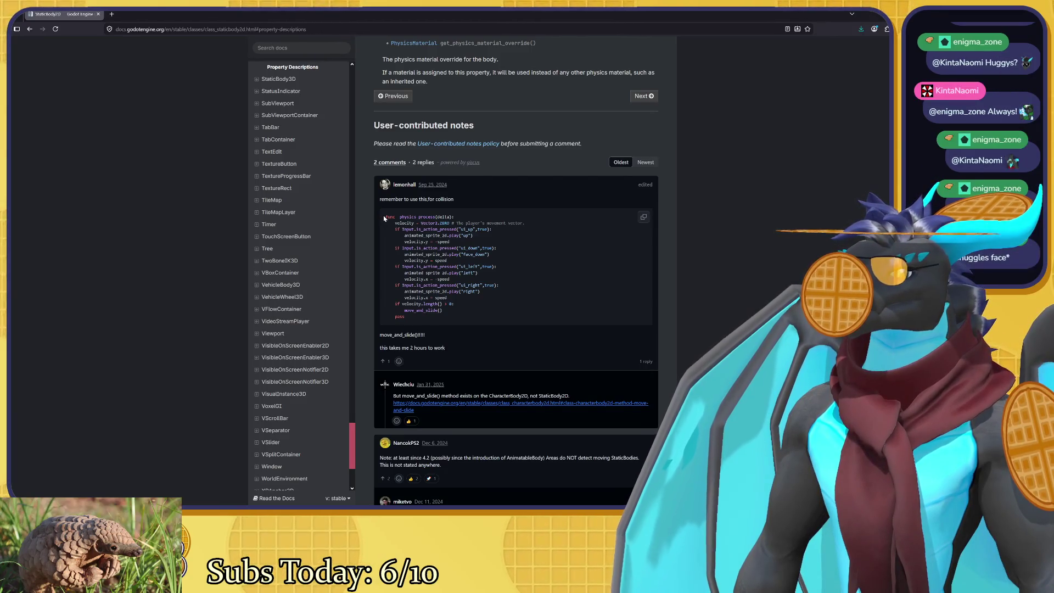
scroll(550, 242, up, 5)
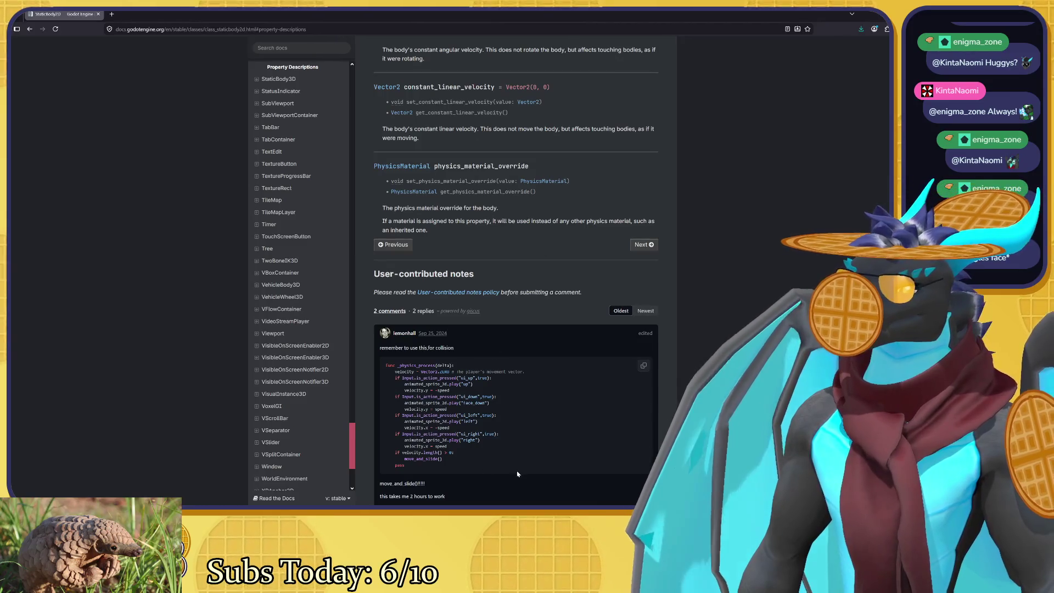
key(alt+Tab)
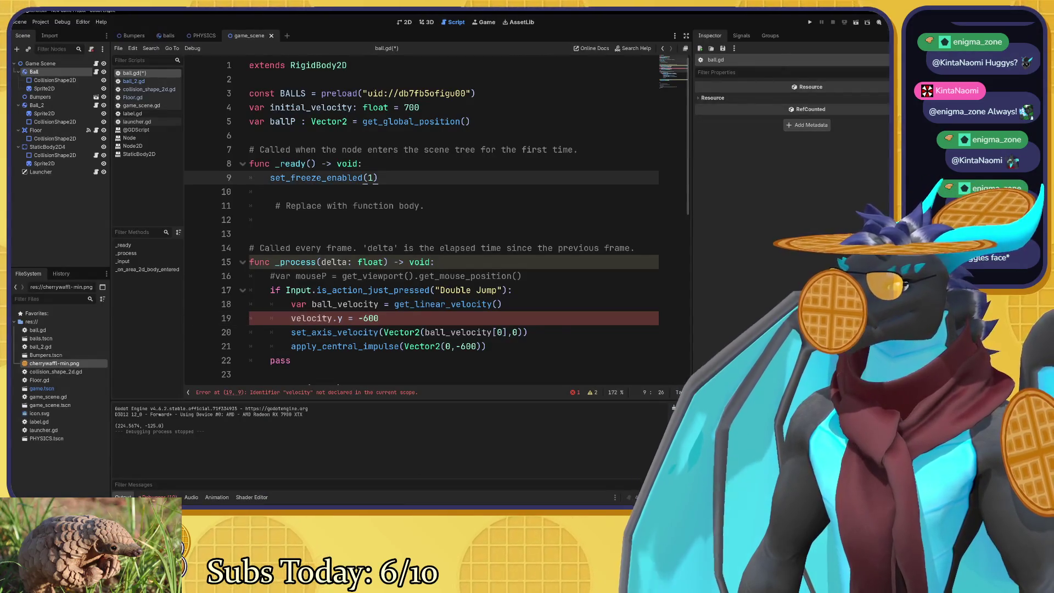
Add a _physics_process function below line 13 whose body starts with 'velocity ='.
key(Down)
key(Down)
key(Down)
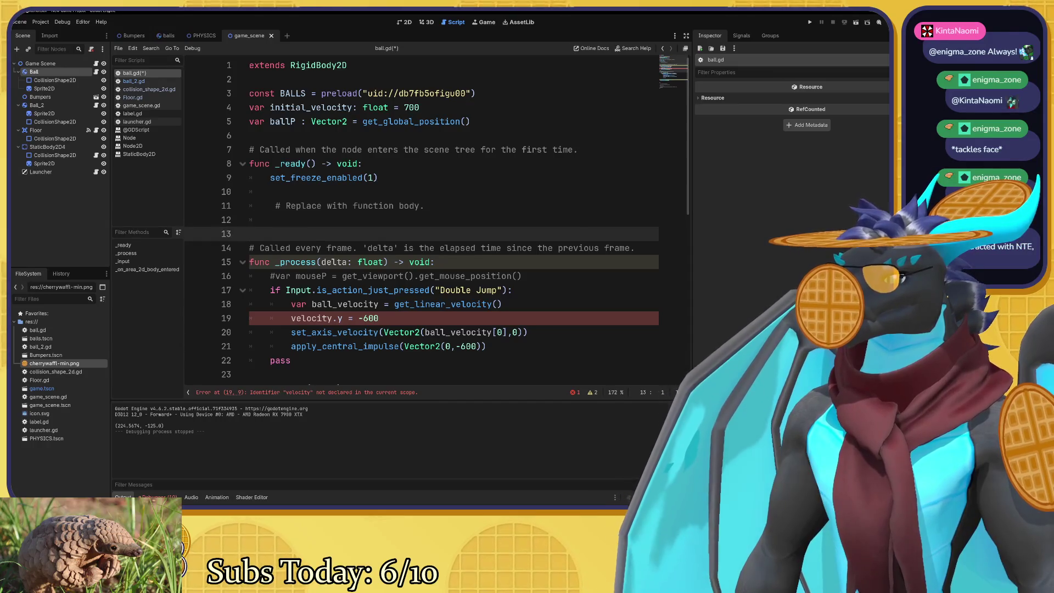
text(func)
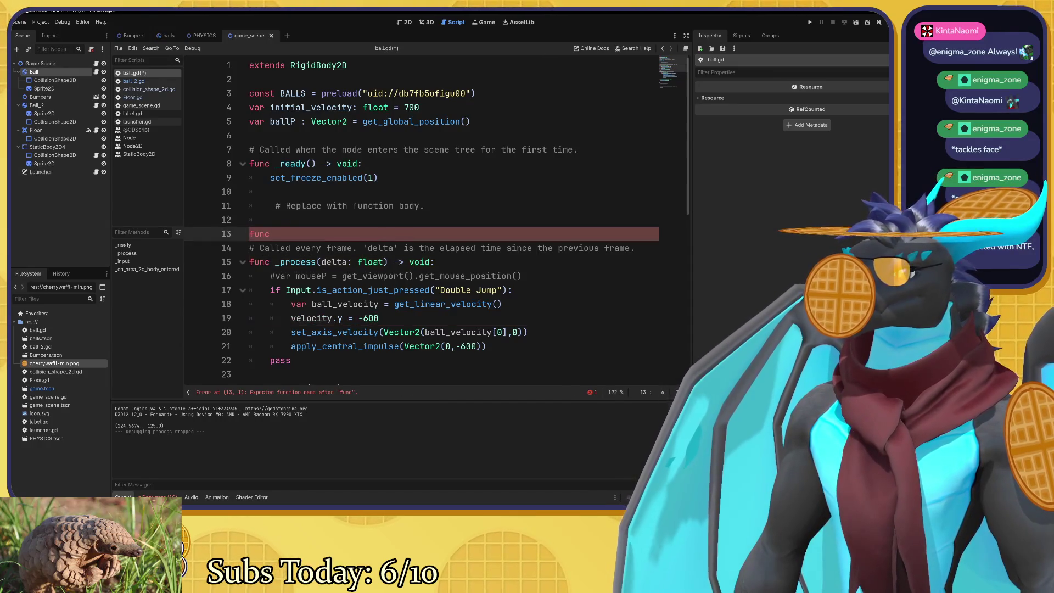
key(alt+Tab)
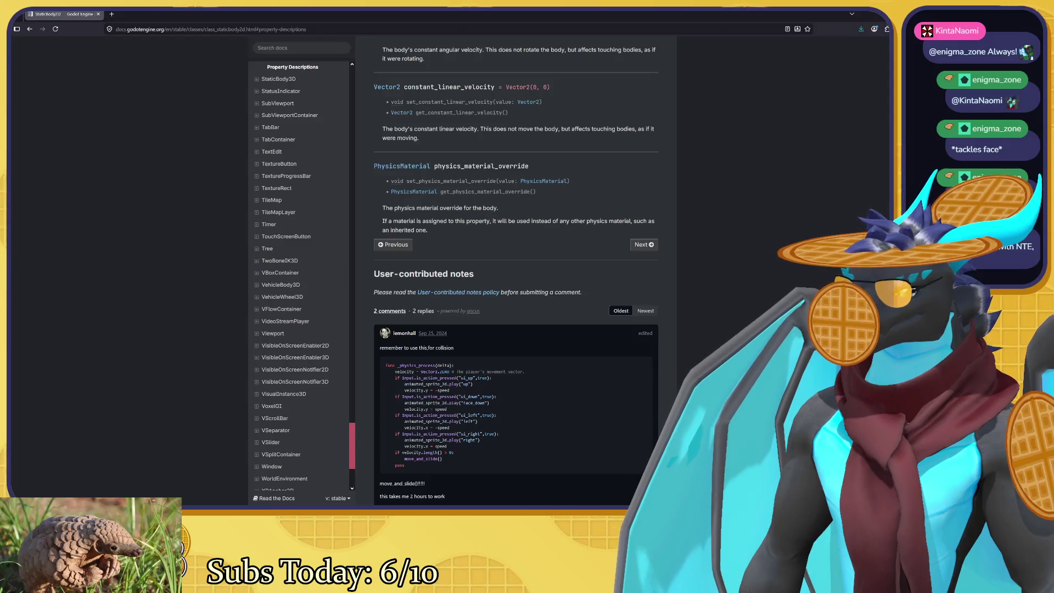
key(alt+Tab)
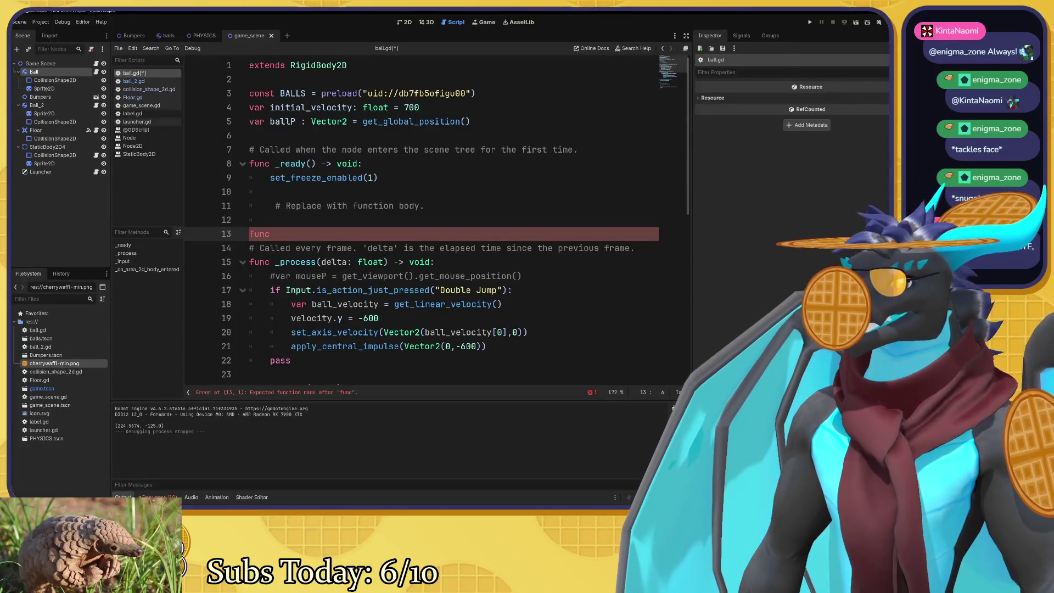
text(_physics)
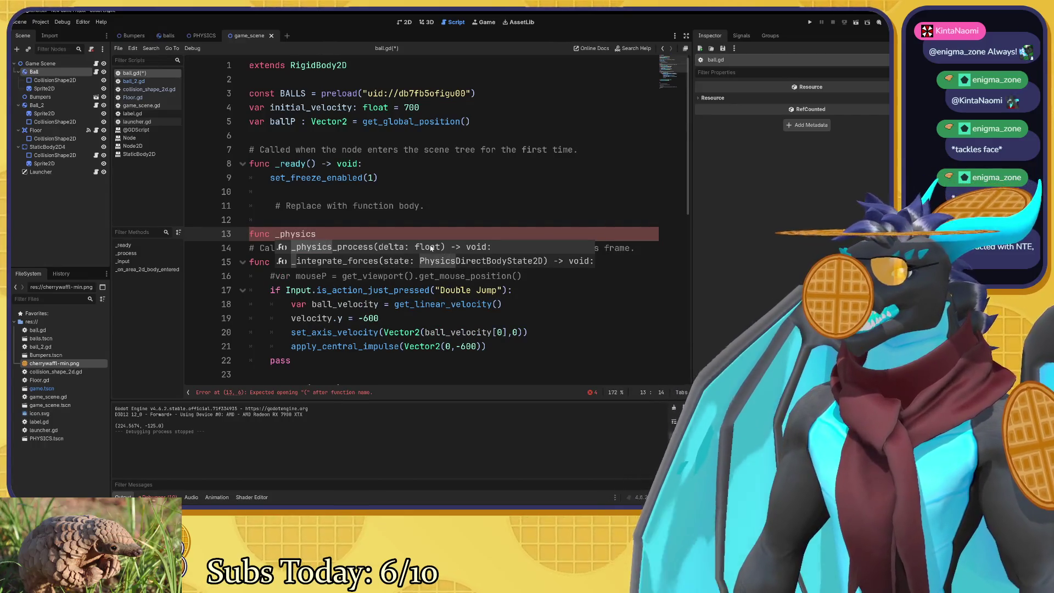
key(Return)
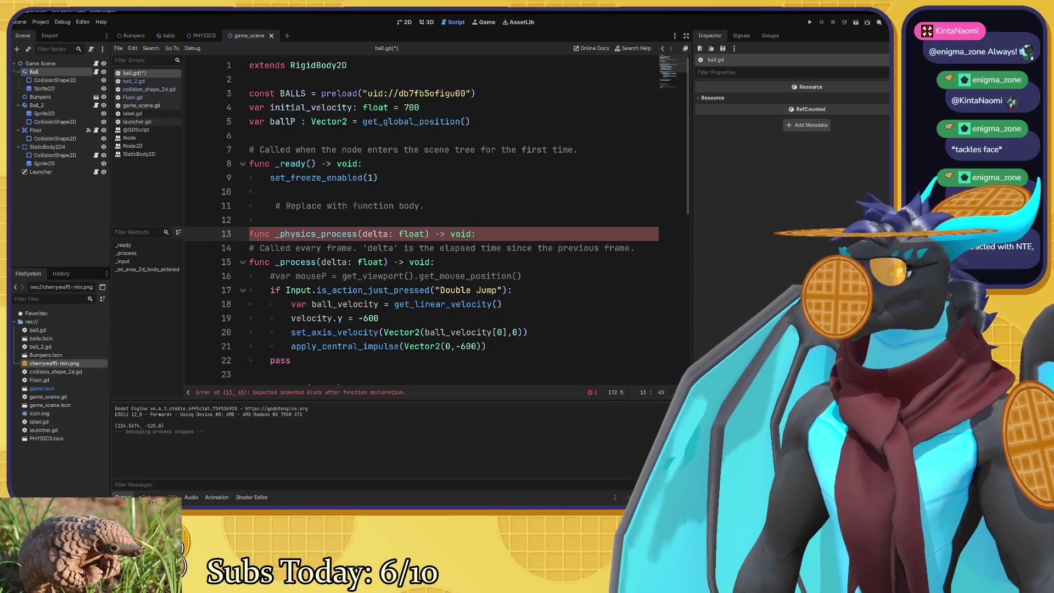
key(Return)
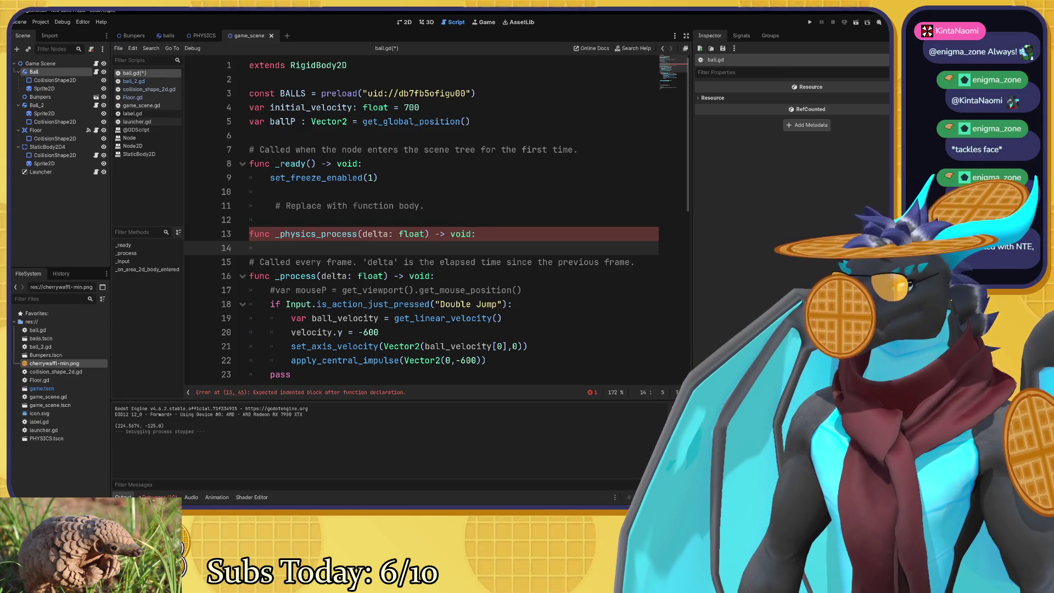
text(velocity)
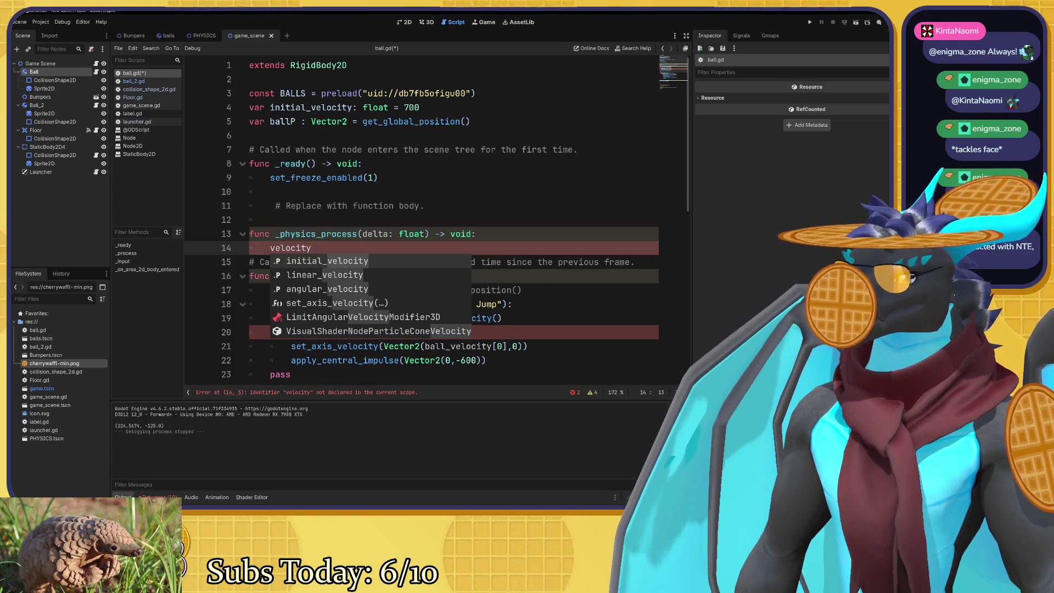
text( =)
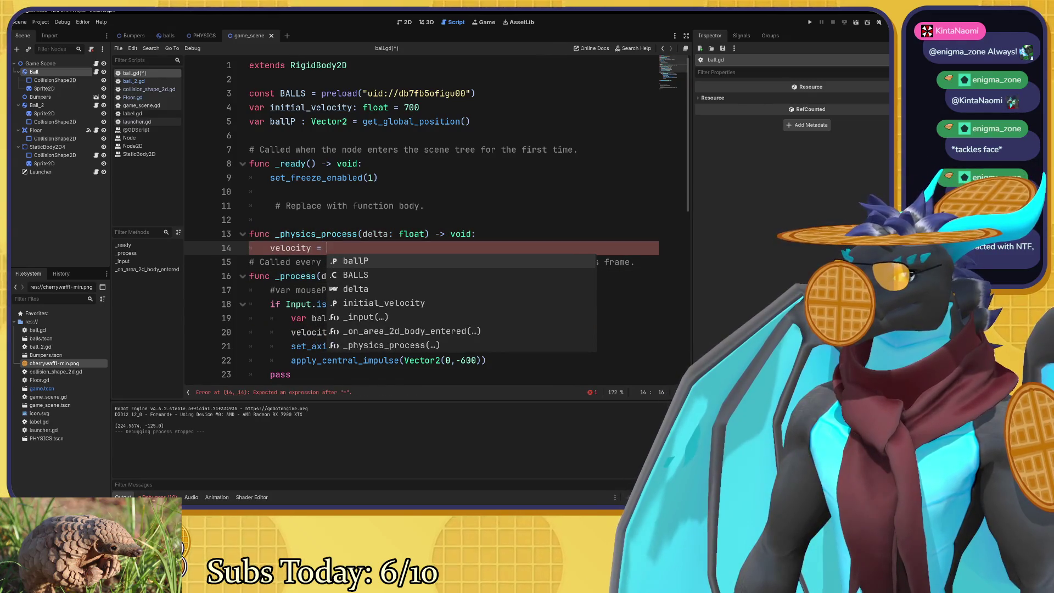
Complete the assignment as velocity = Vector2.ZERO, add a blank line, and return to the StaticBody2D docs.
key(alt+Tab)
key(alt+Tab)
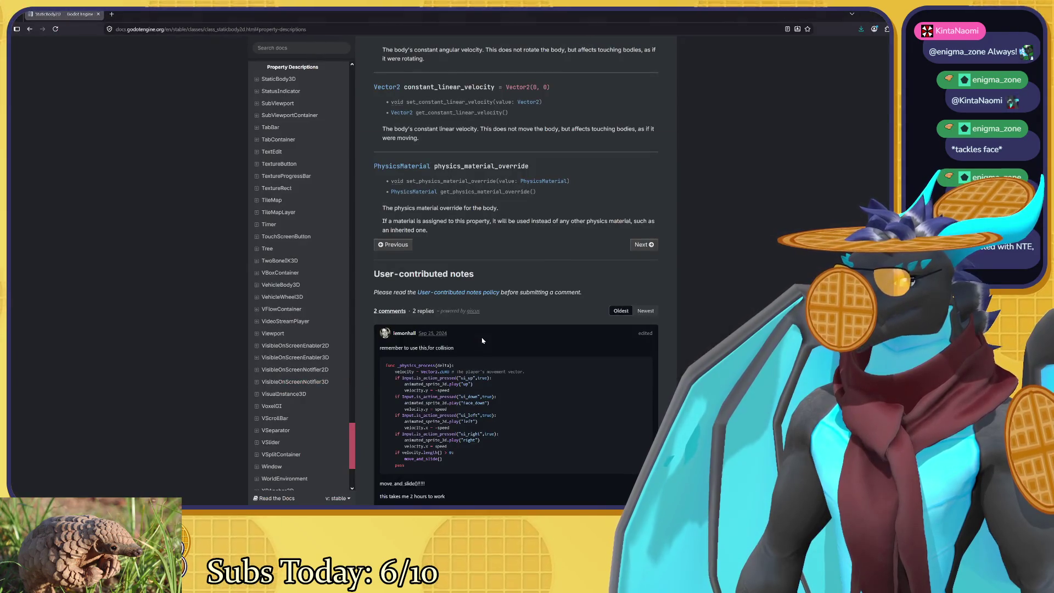
text(Vector)
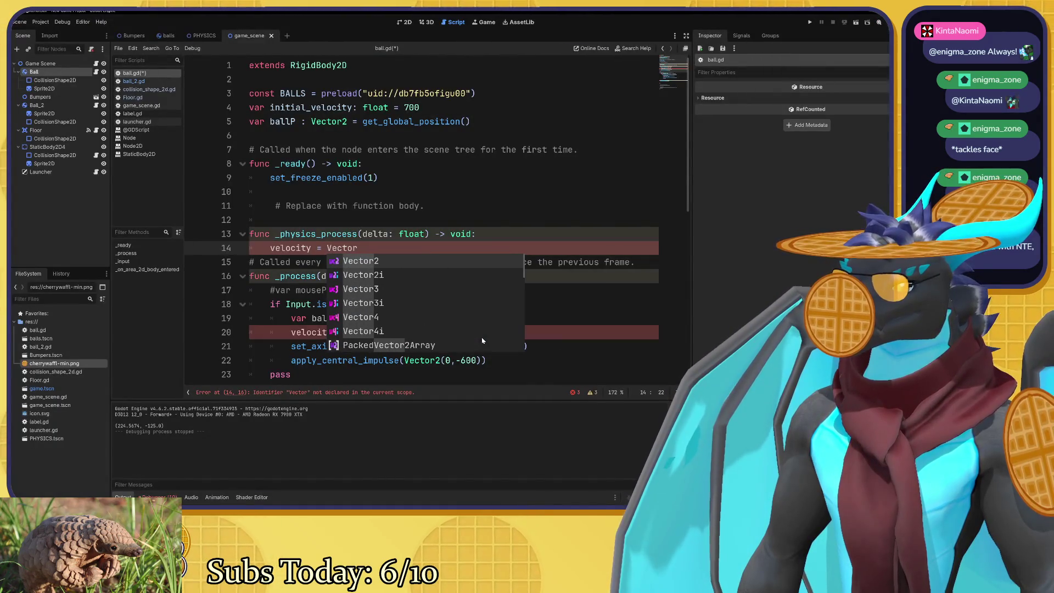
key(Return)
text(.)
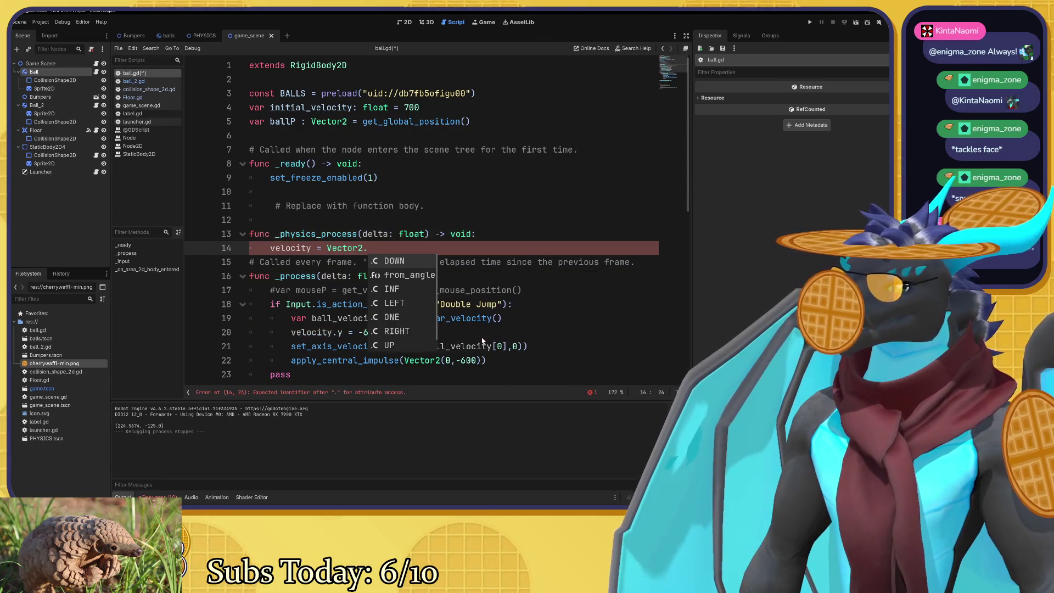
text(ZERO)
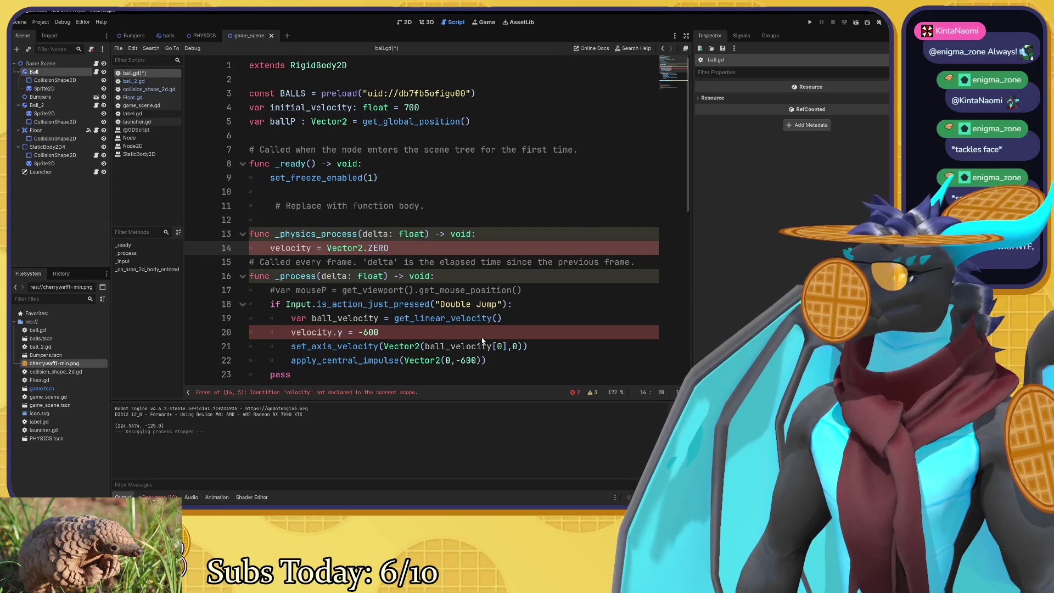
key(Return)
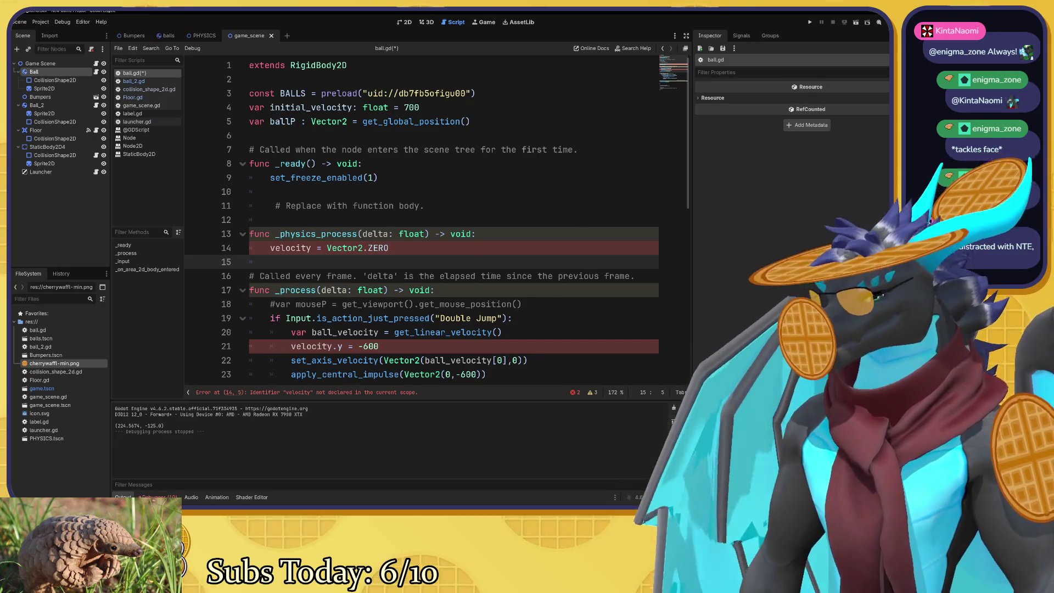
click(310, 248)
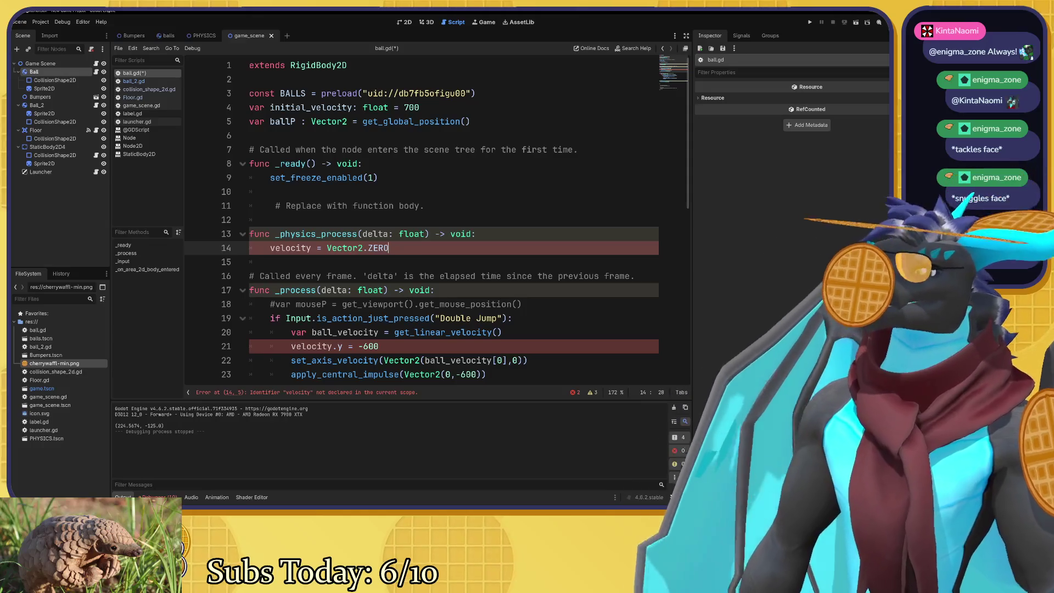
key(alt+Tab)
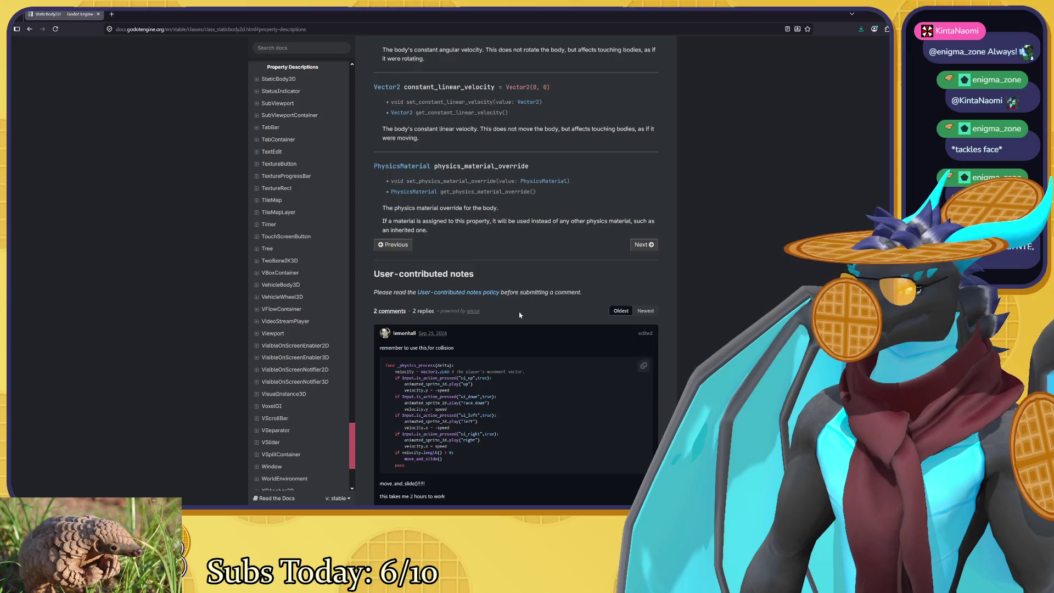
Read the StaticBody2D Properties such as constant_linear_velocity, then go back to ball.gd.
scroll(518, 238, up, 10)
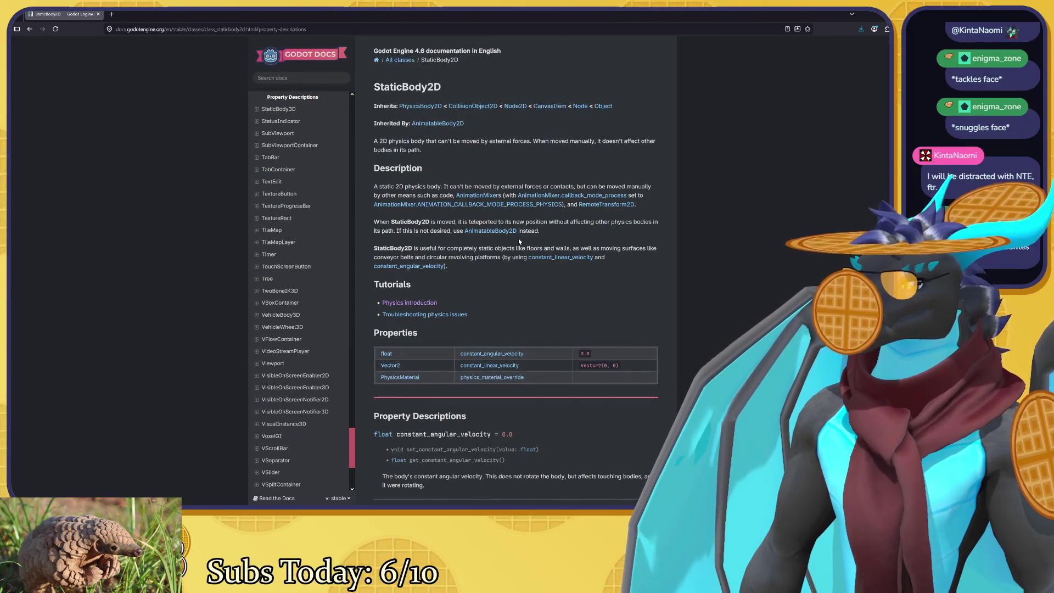
scroll(518, 238, down, 2)
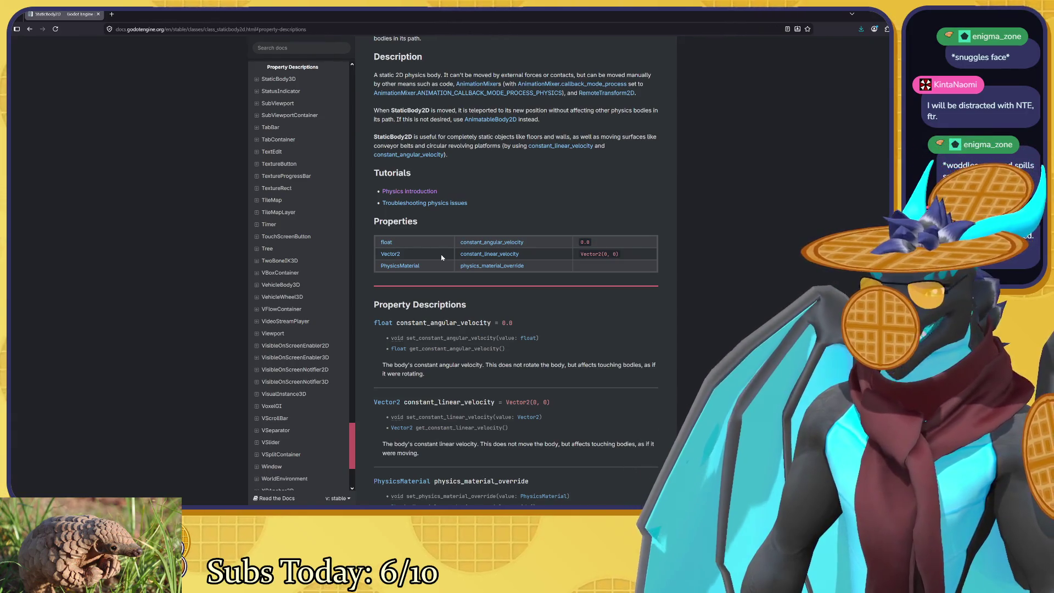
key(alt+Tab)
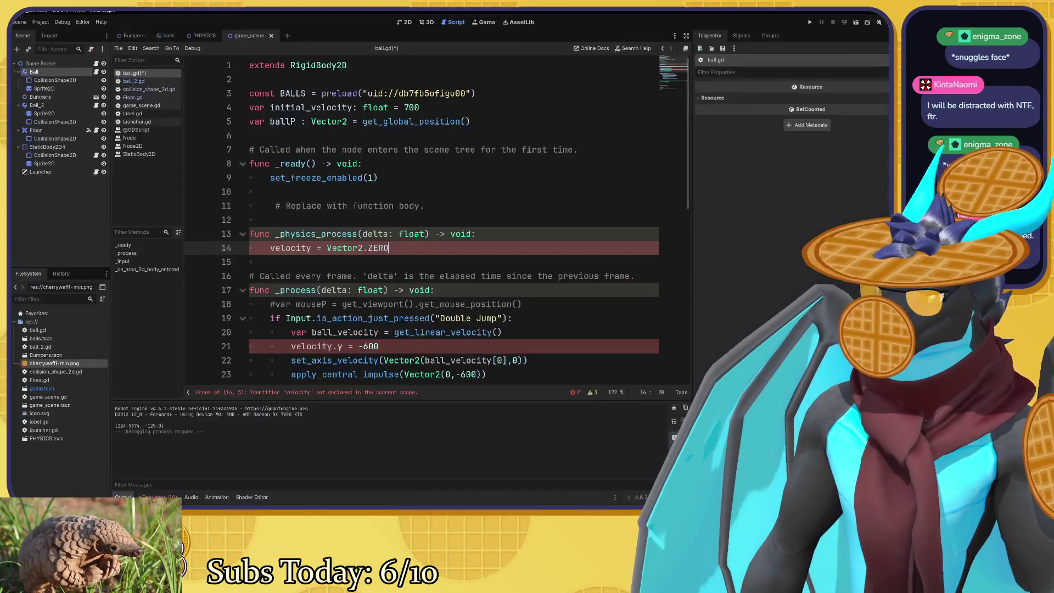
click(271, 248)
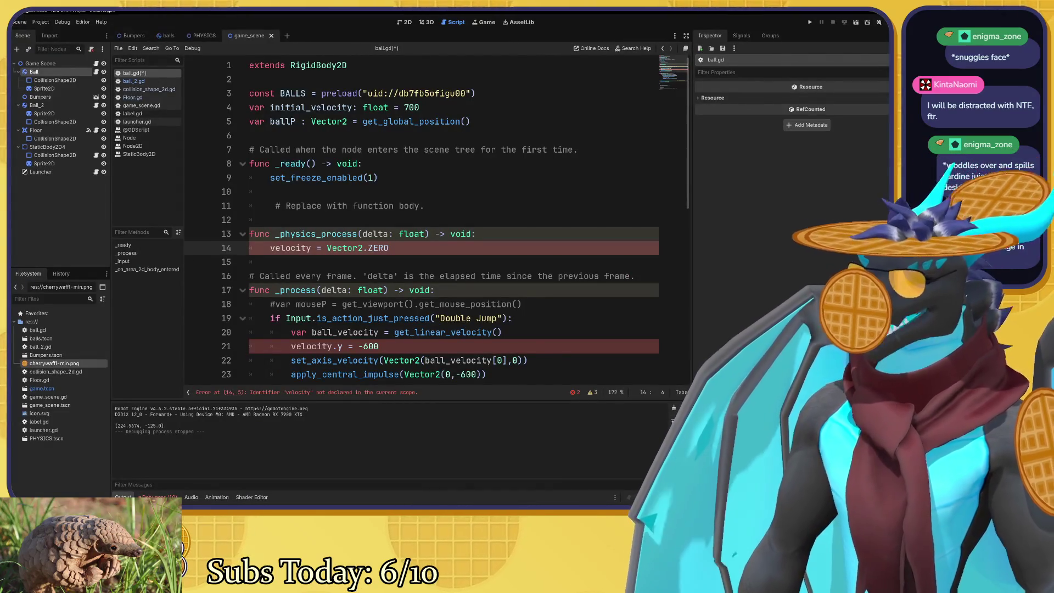
key(BackSpace)
text(V)
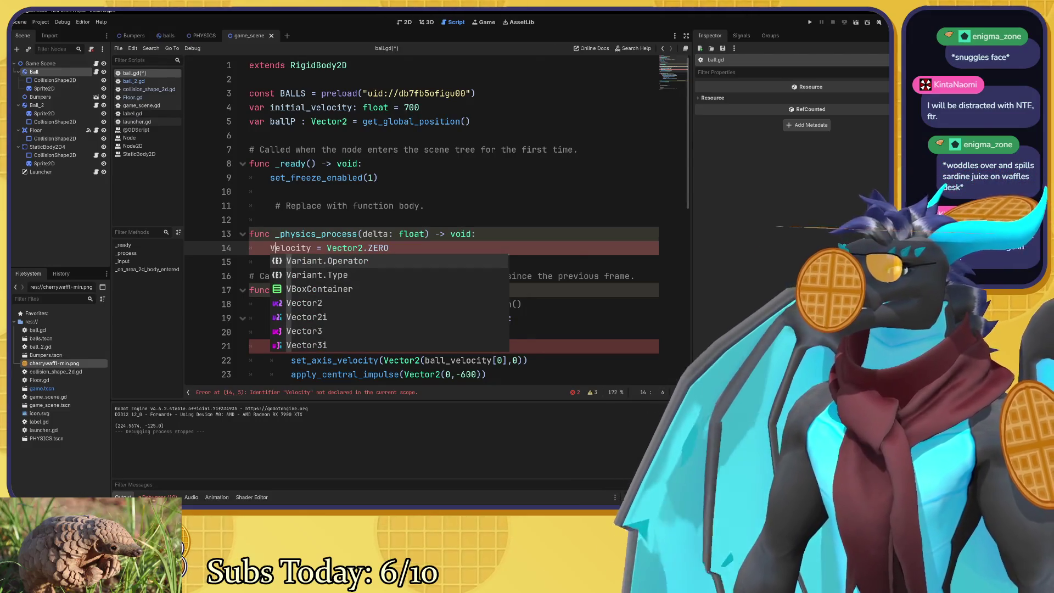
click(352, 234)
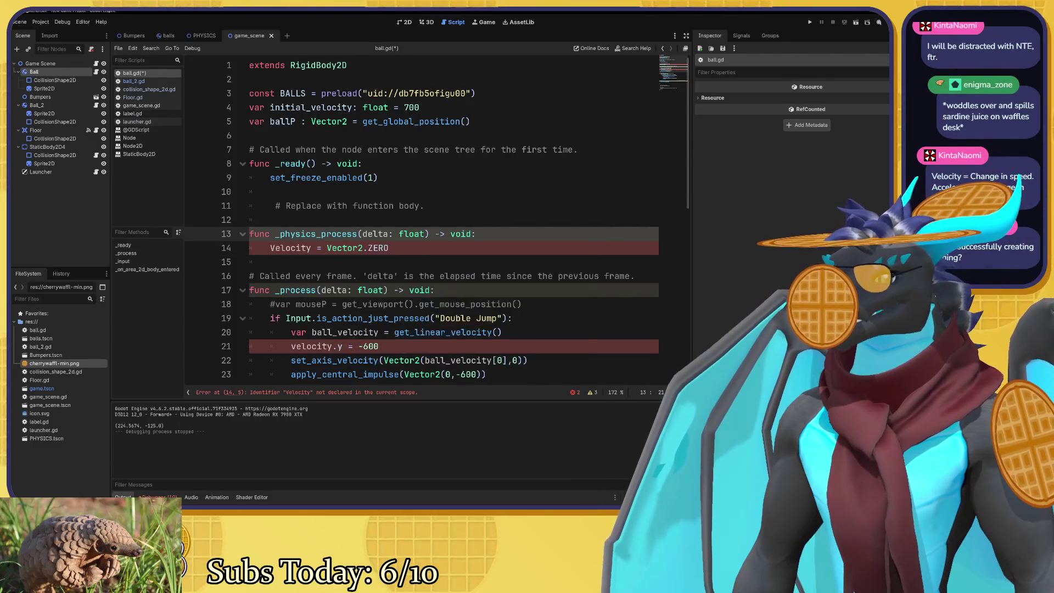
click(277, 248)
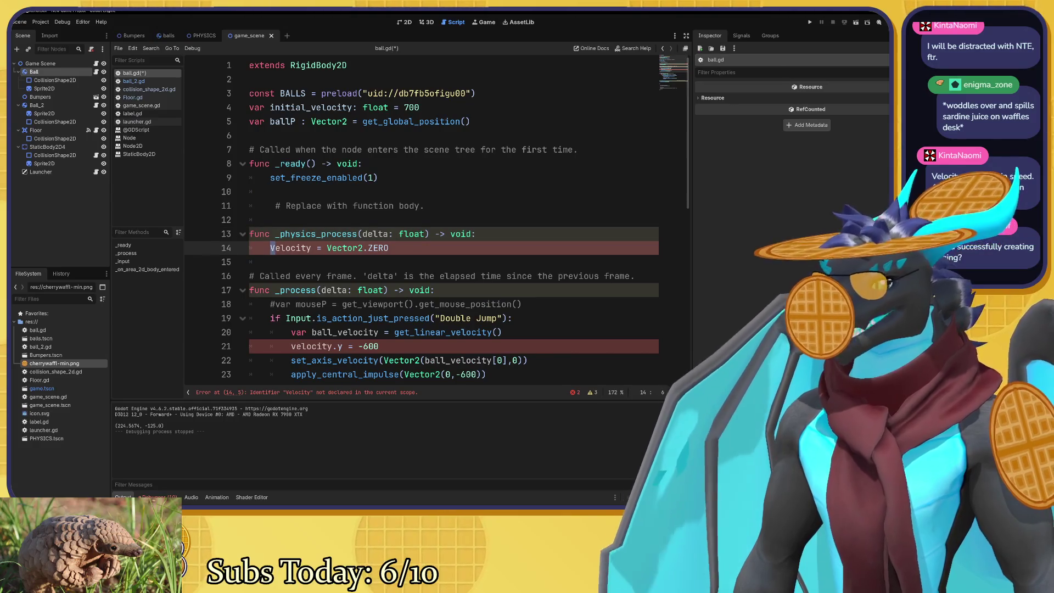
key(BackSpace)
text(v)
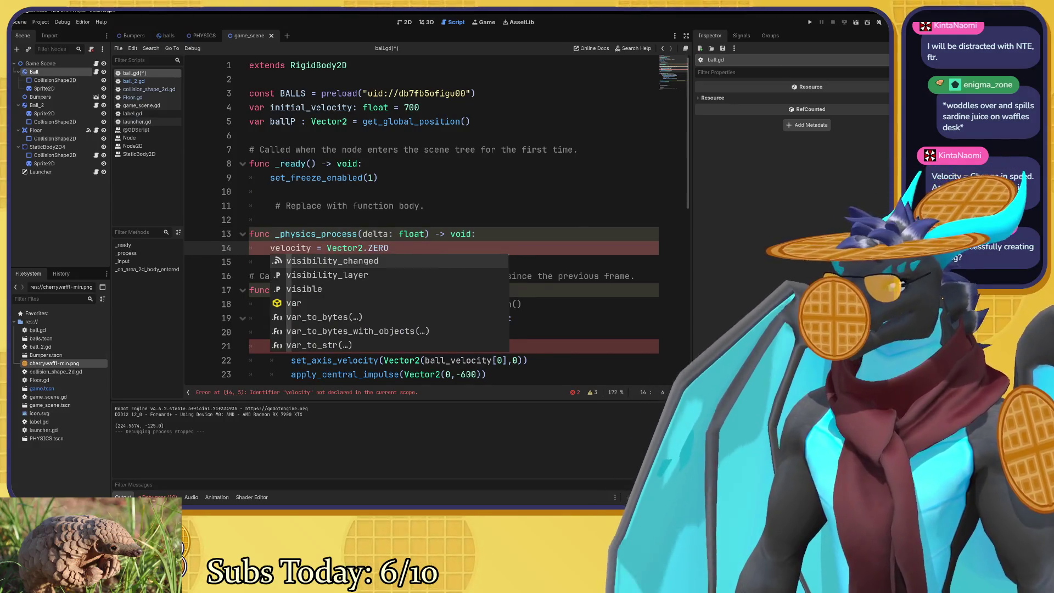
key(Escape)
click(378, 177)
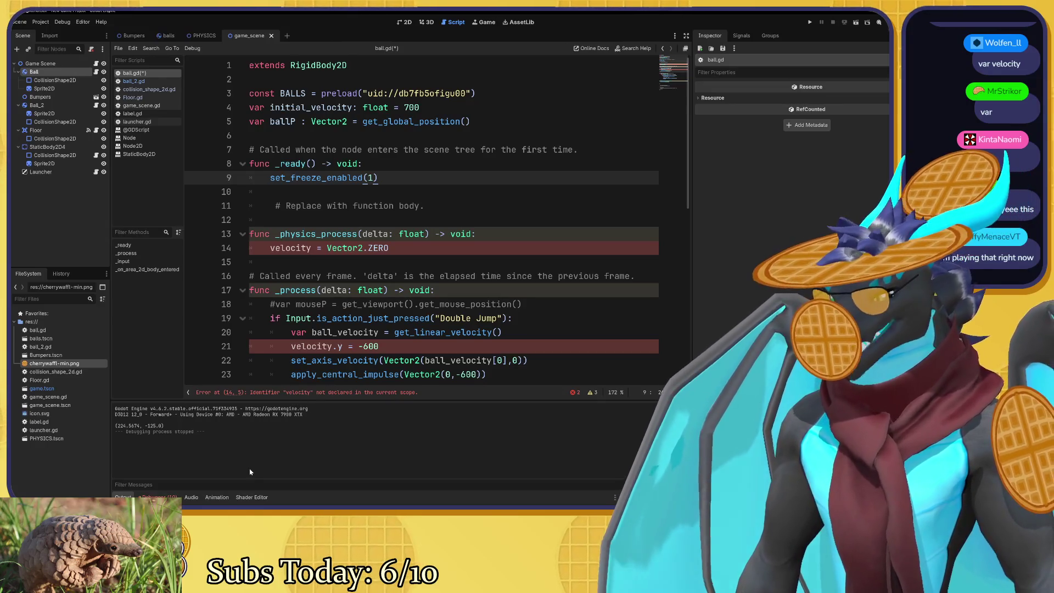
drag(388, 247, 280, 247)
click(332, 206)
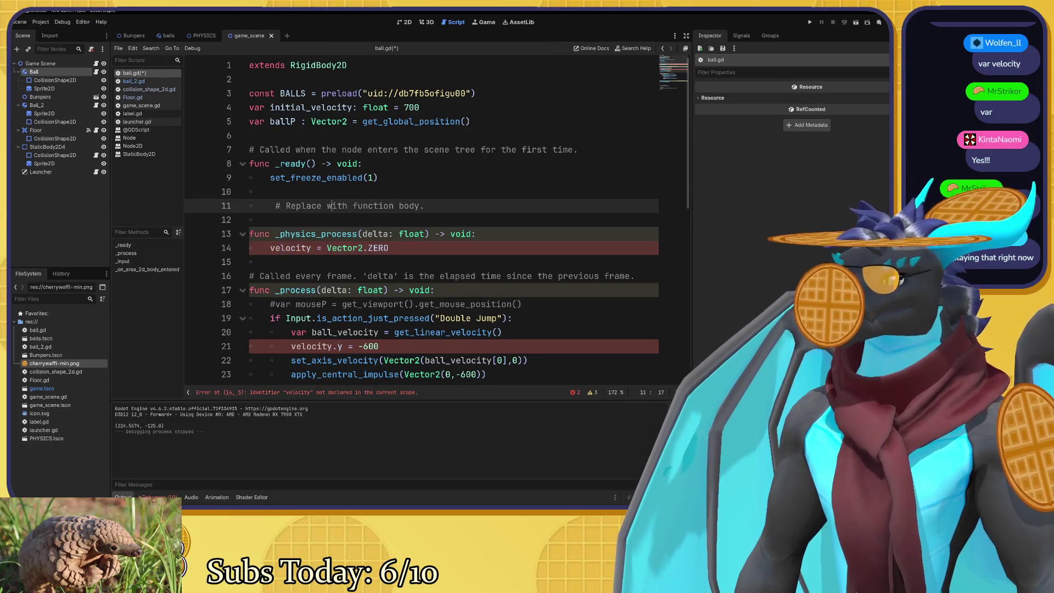
Write var velocity : Vector2 = Vector2.ZERO on line 6 and check the Vector2 documentation tooltip.
click(249, 135)
text(va)
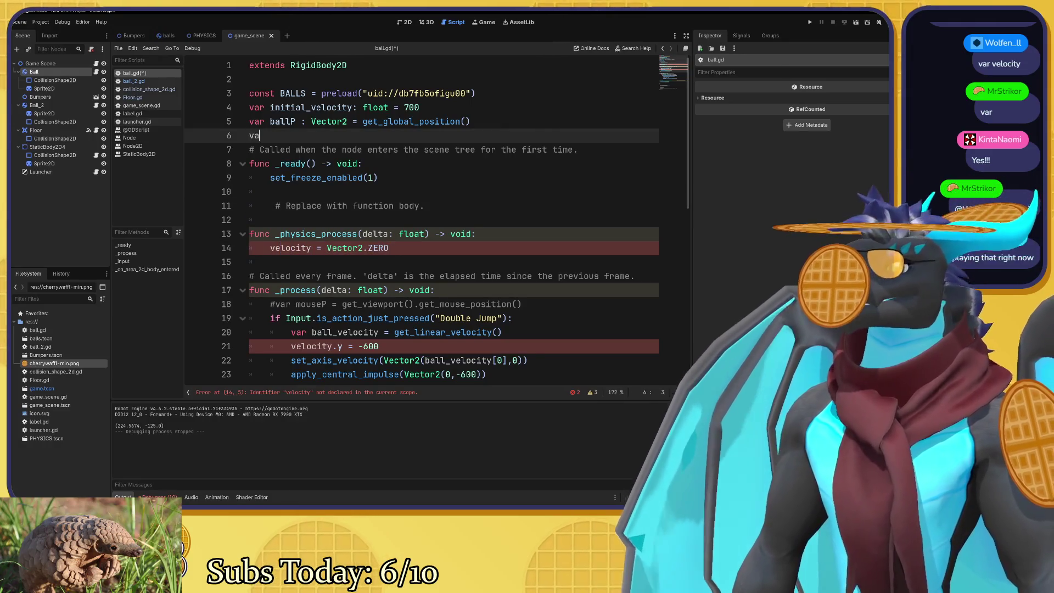
text(r velocity )
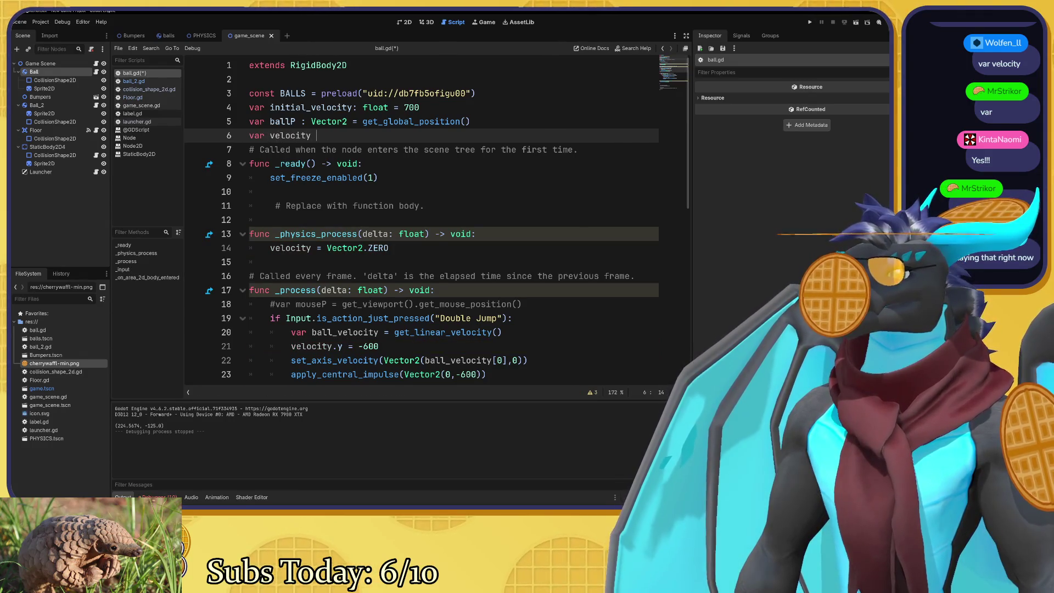
text(=)
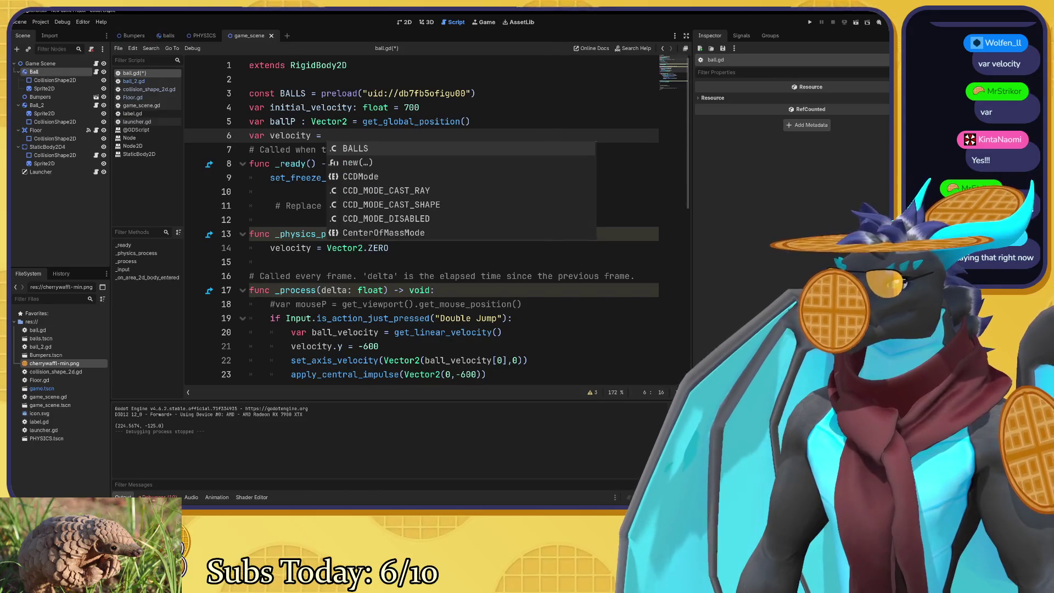
key(BackSpace)
text(: )
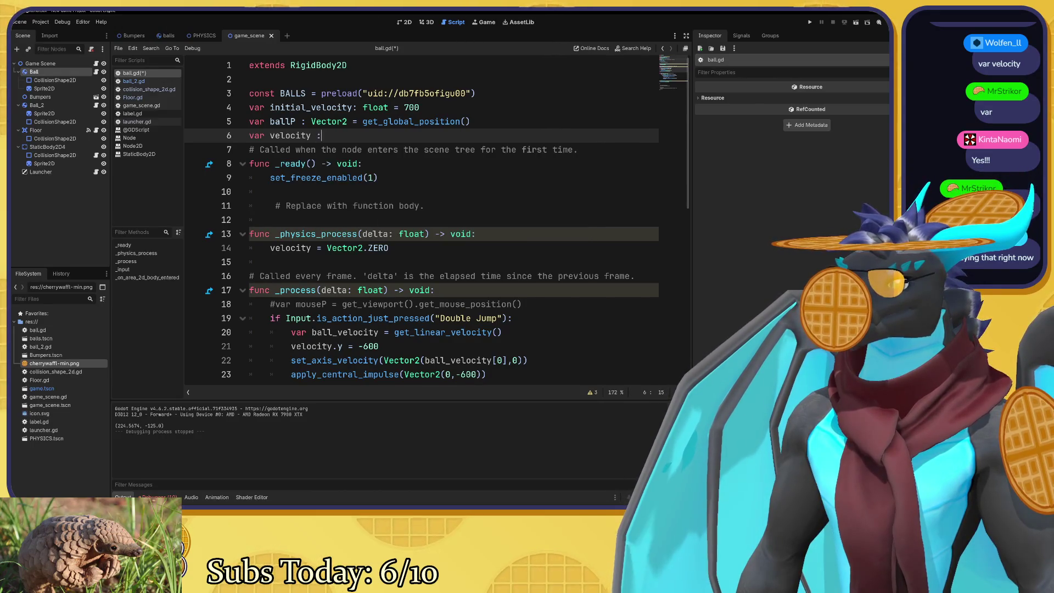
text(Vec)
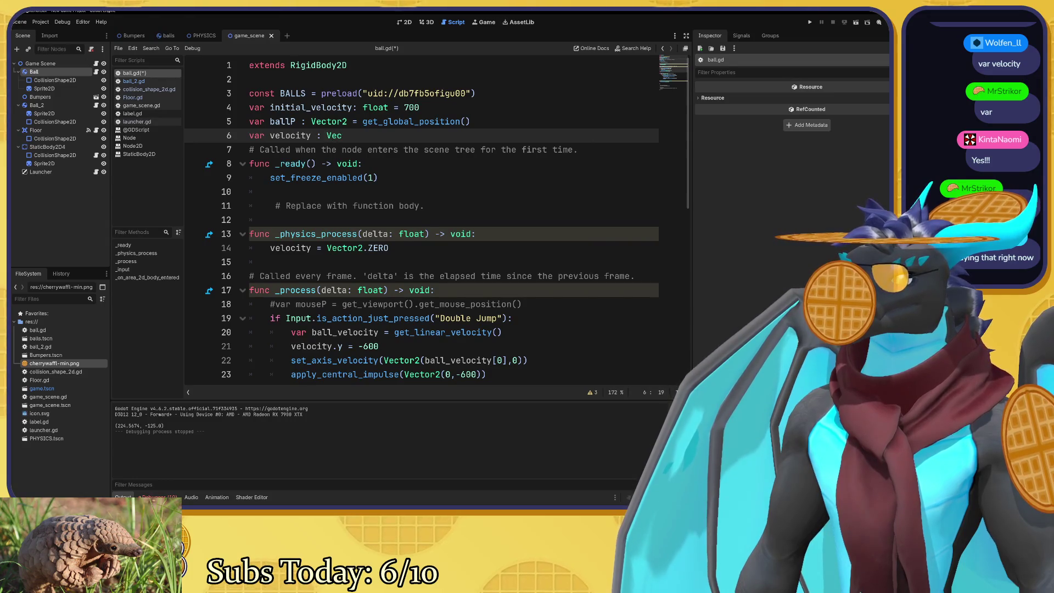
text(tor2)
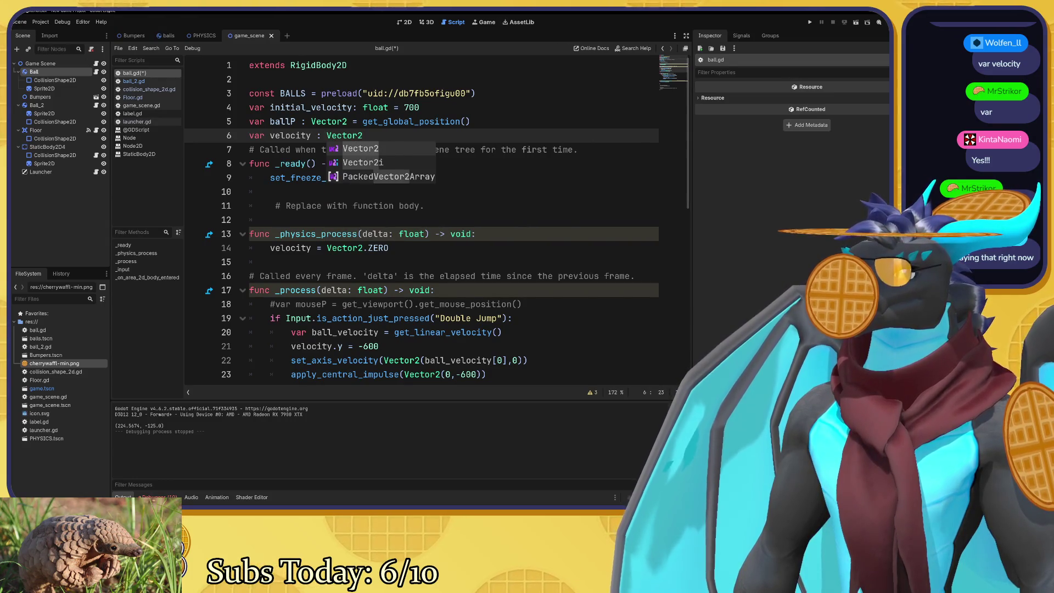
text( = Vec)
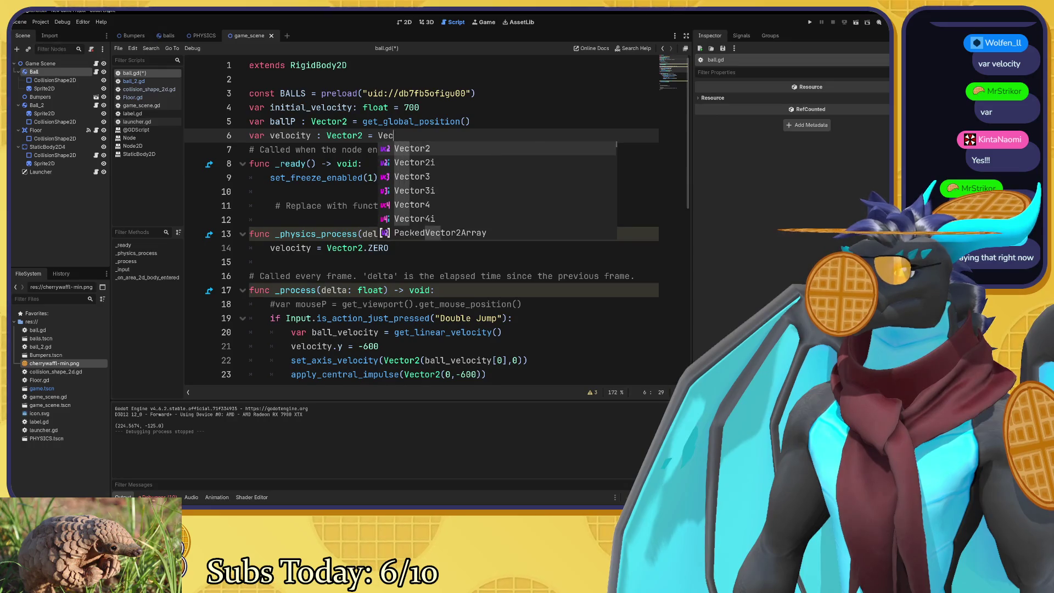
text(tor2)
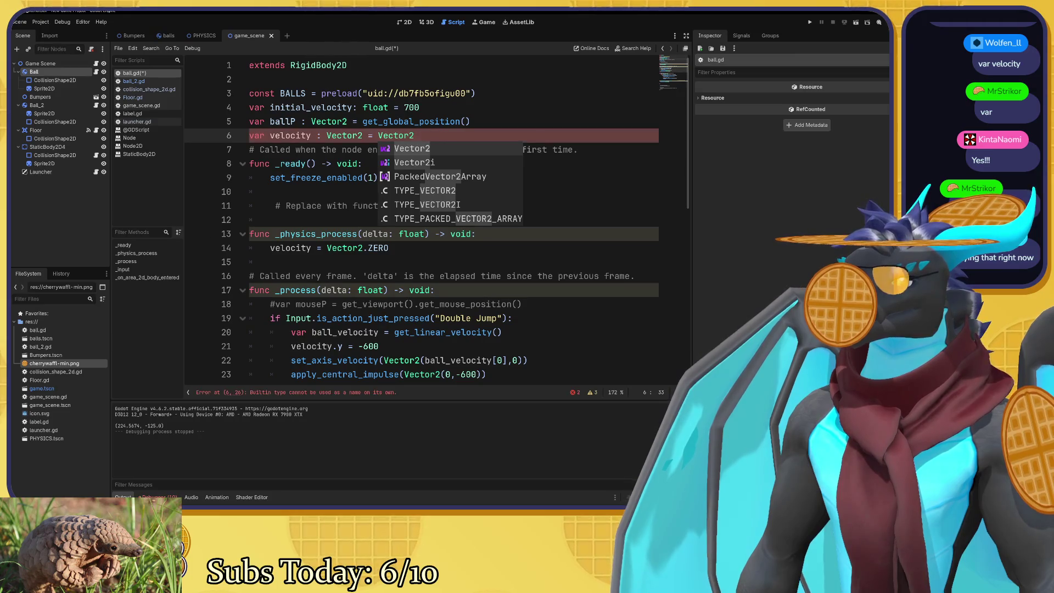
text(.)
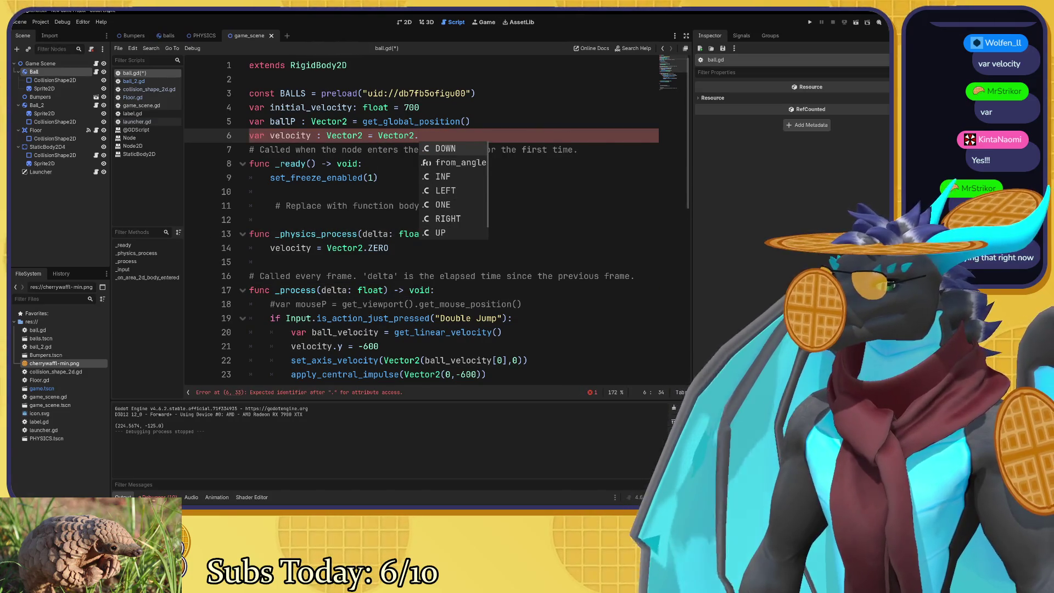
text(Z)
key(Return)
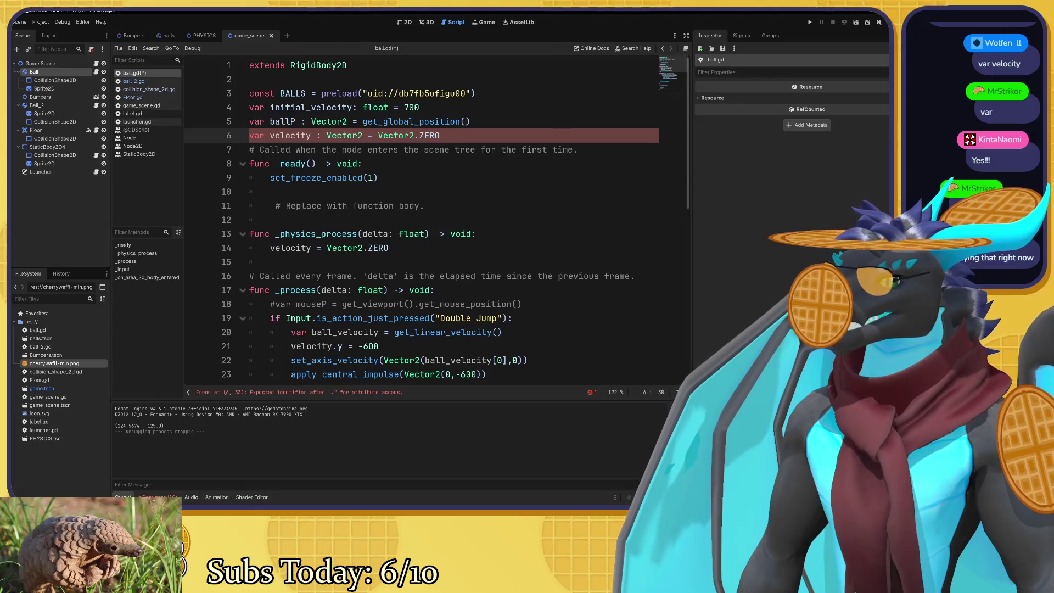
mouse_move(338, 135)
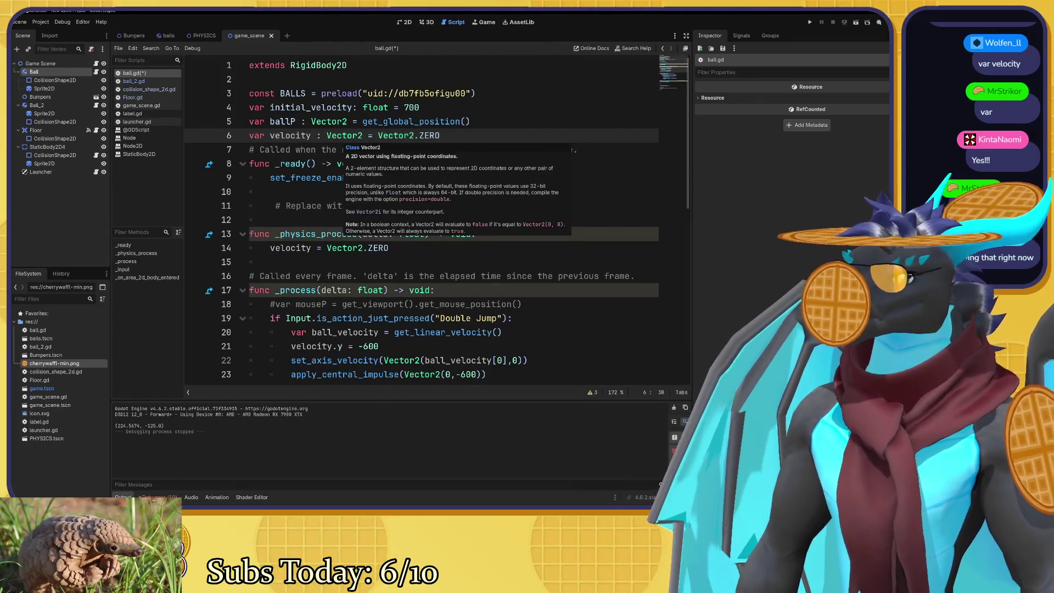
mouse_move(431, 135)
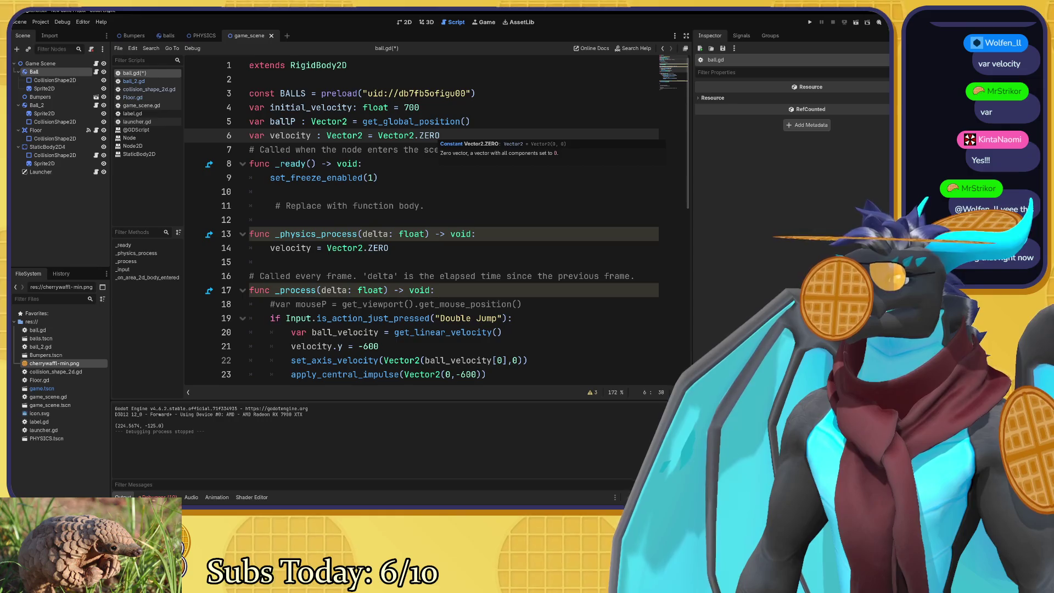
scroll(440, 156, down, 1)
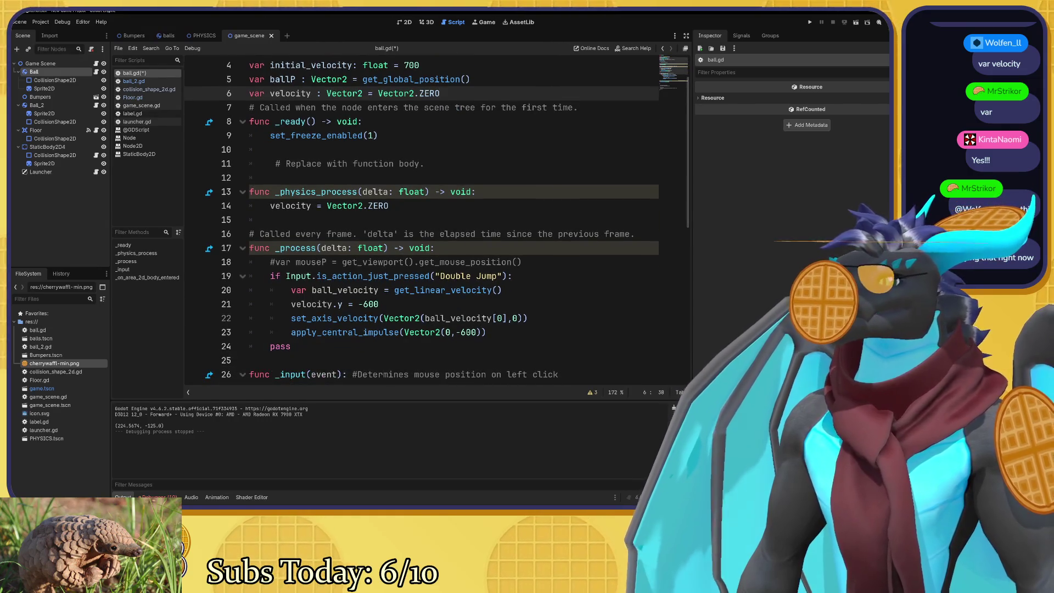
Comment out the _physics_process lines with Toggle Comment.
click(327, 205)
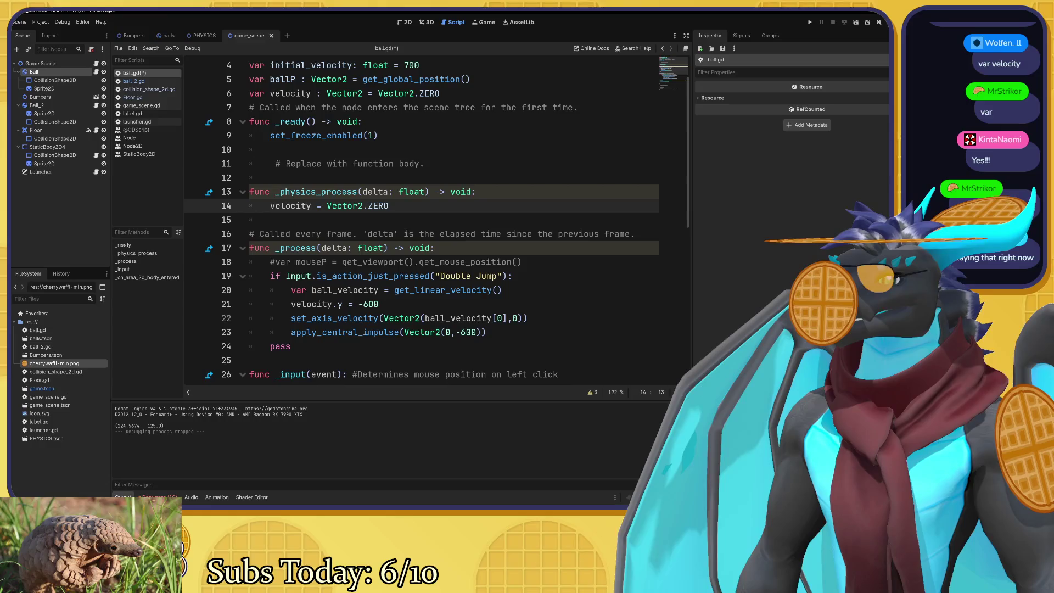
mouse_move(388, 205)
mouse_down()
mouse_move(275, 205)
mouse_move(250, 191)
mouse_up()
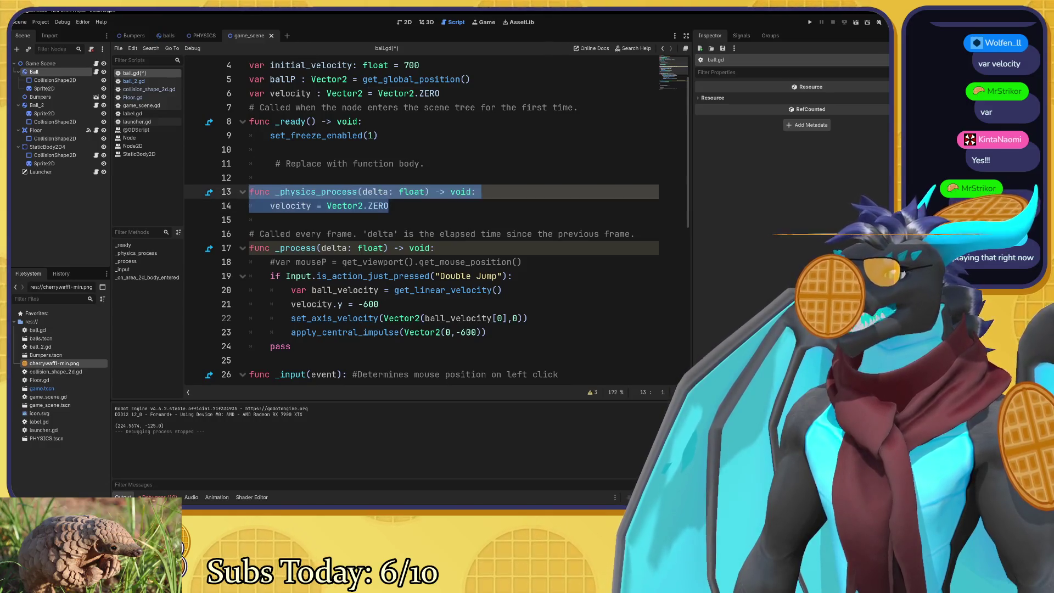
key(ctrl+x)
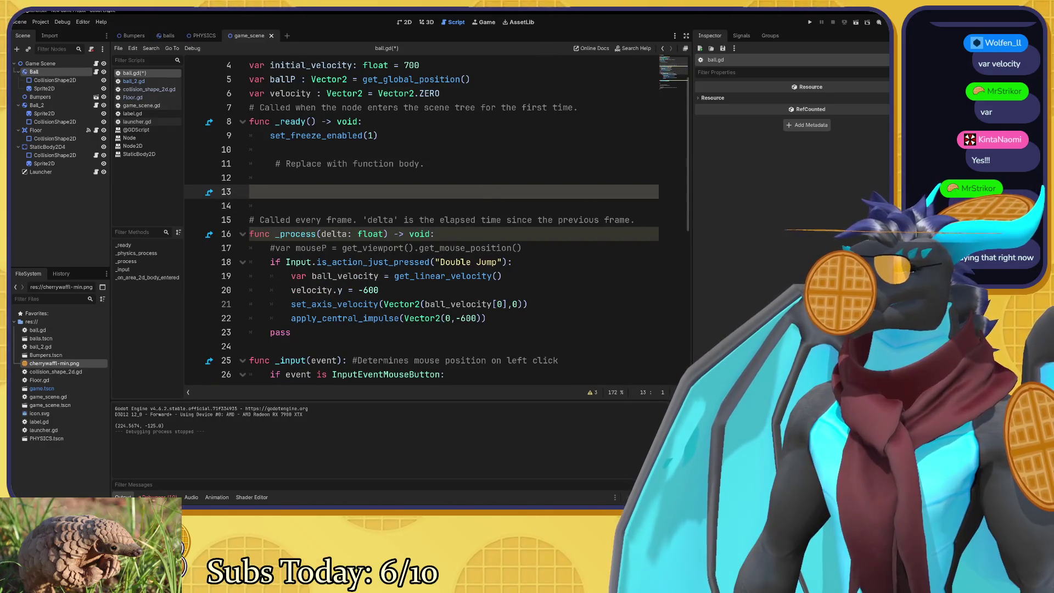
key(ctrl+z)
right_click(342, 203)
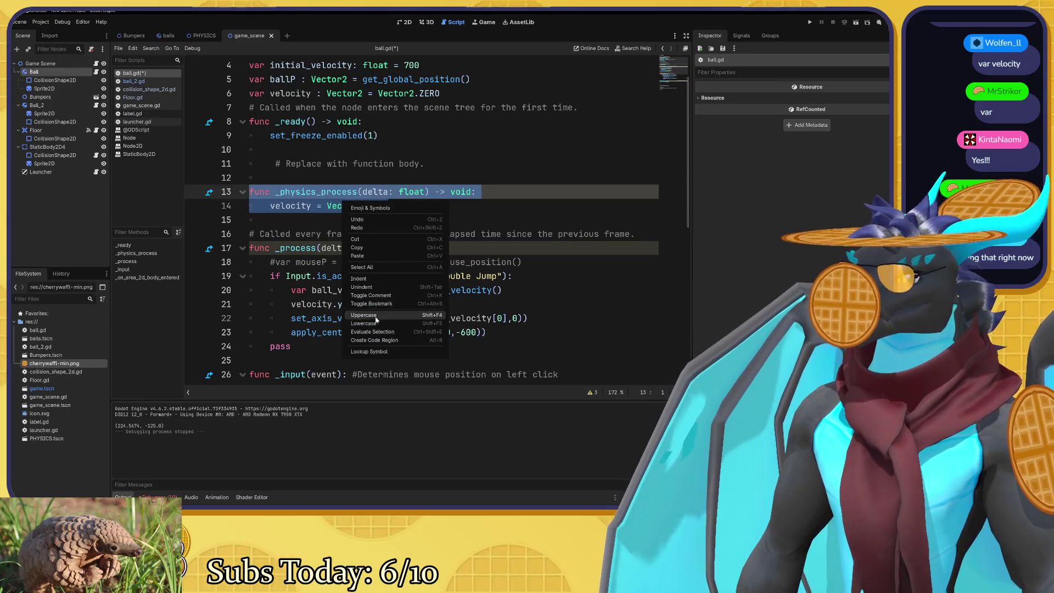
click(381, 296)
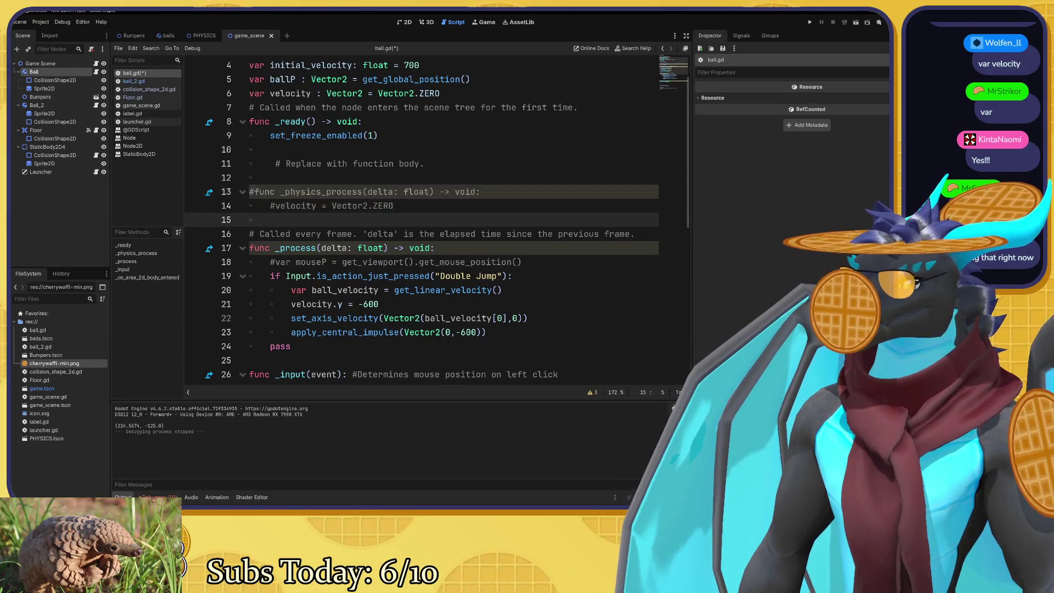
Delete the commented velocity line and append 'for PHYSICS' to the header on line 13.
click(271, 206)
key(Return)
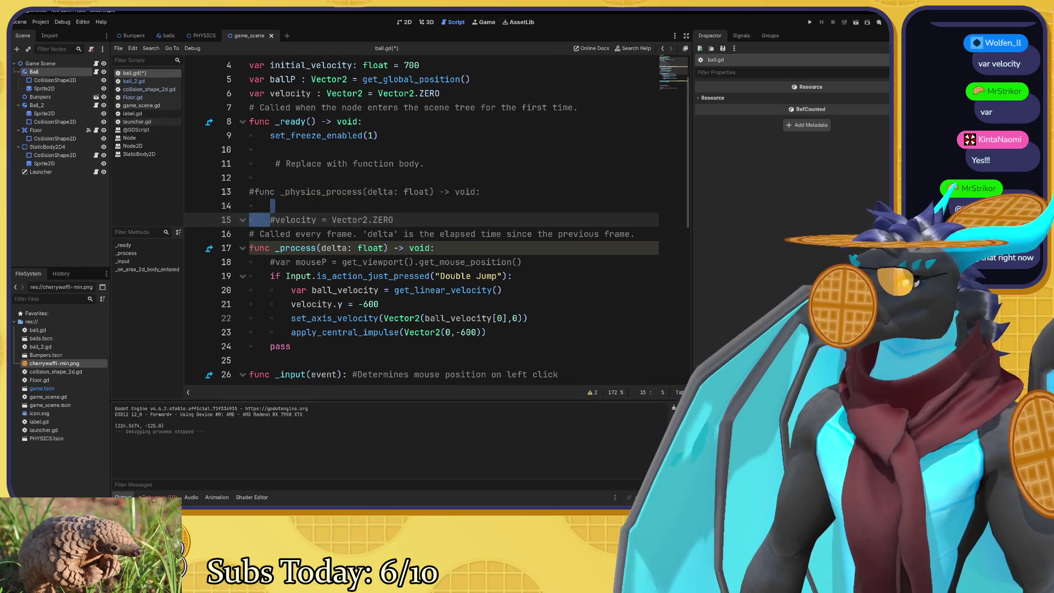
key(ctrl+z)
drag(394, 206, 270, 206)
key(BackSpace)
click(481, 191)
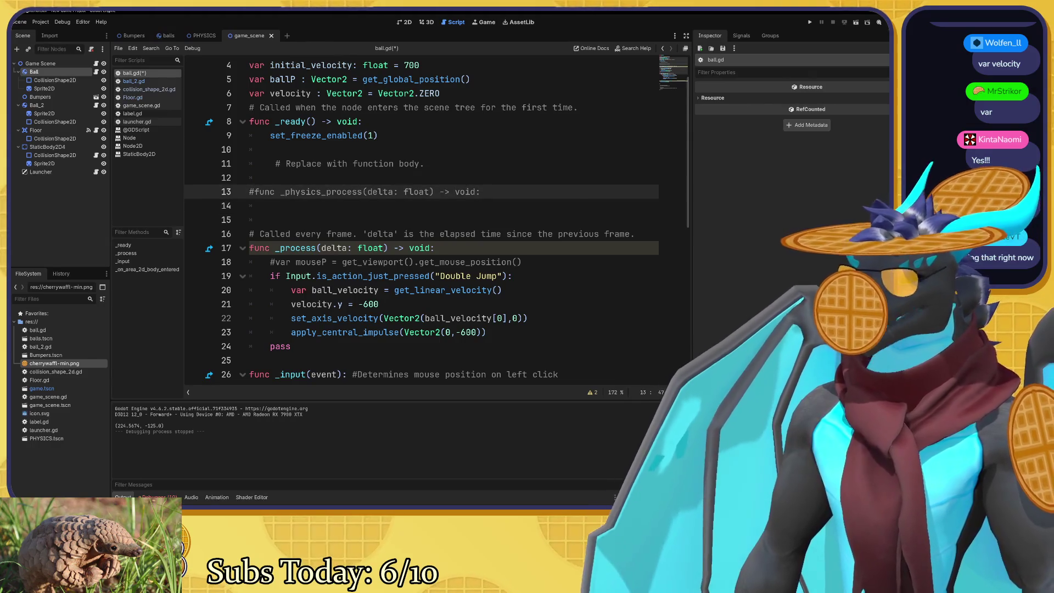
text(for PHYSICS)
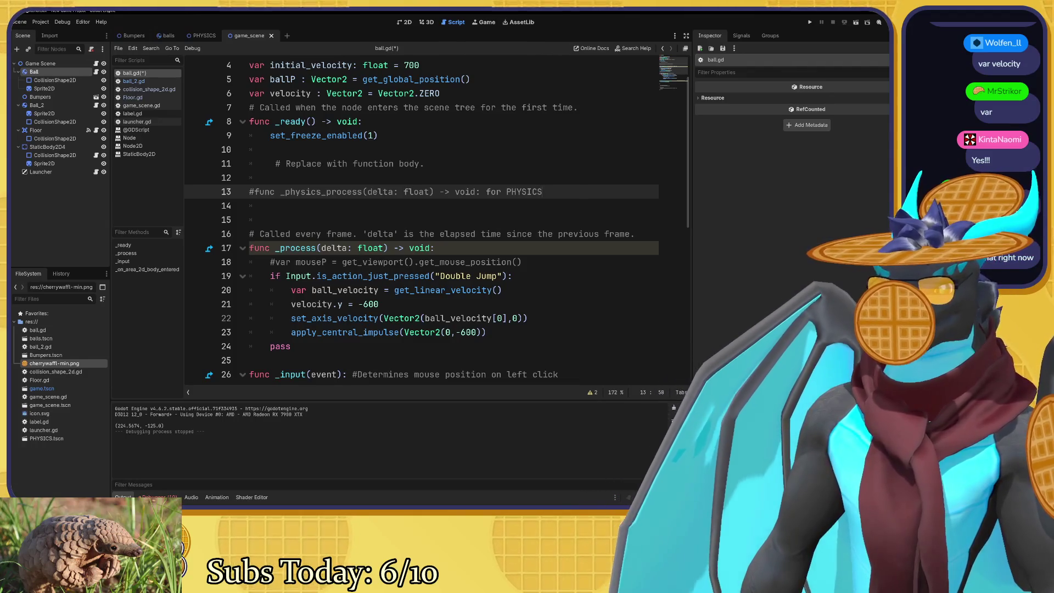
scroll(421, 219, down, 1)
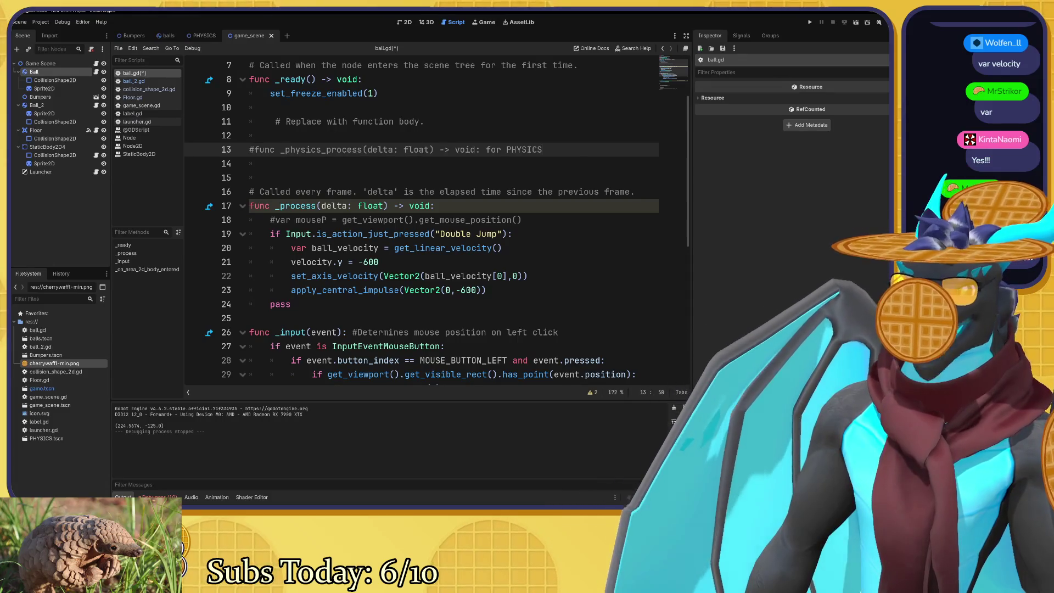
scroll(423, 219, up, 2)
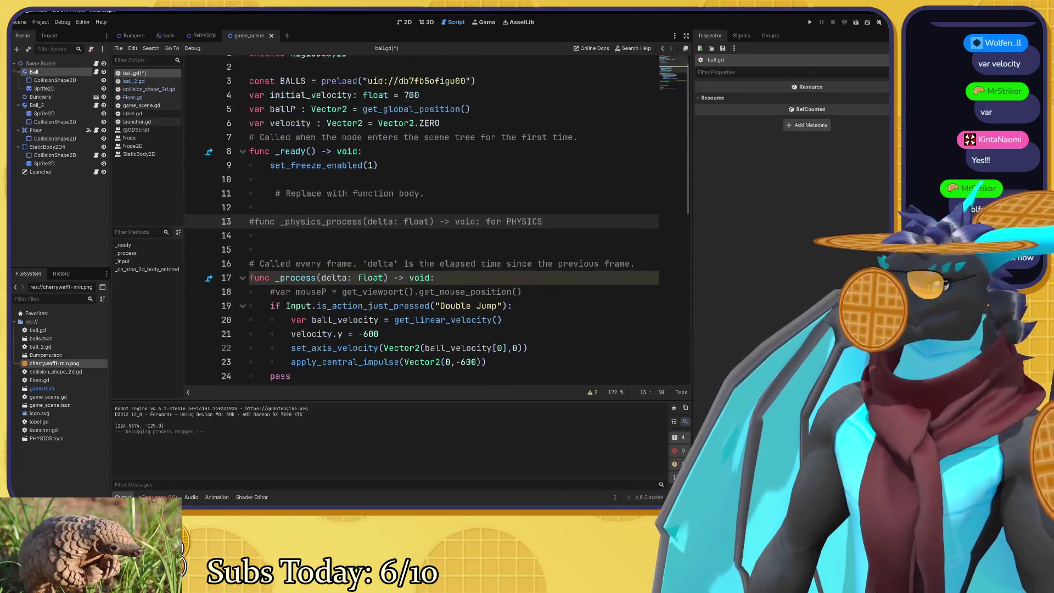
click(368, 135)
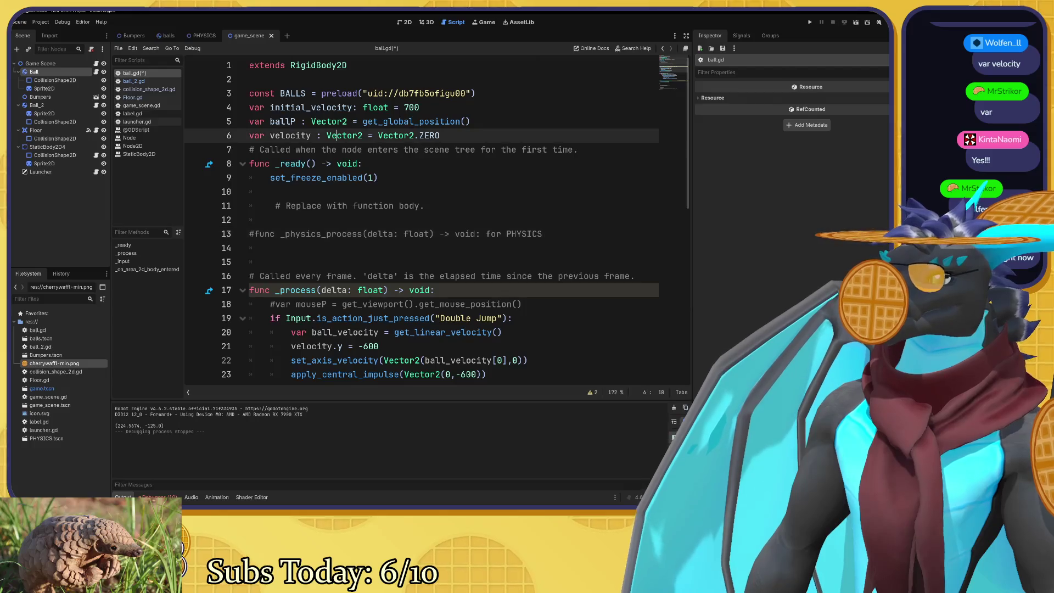
key(shift+Right)
key(shift+Right)
key(shift+Right)
key(Right)
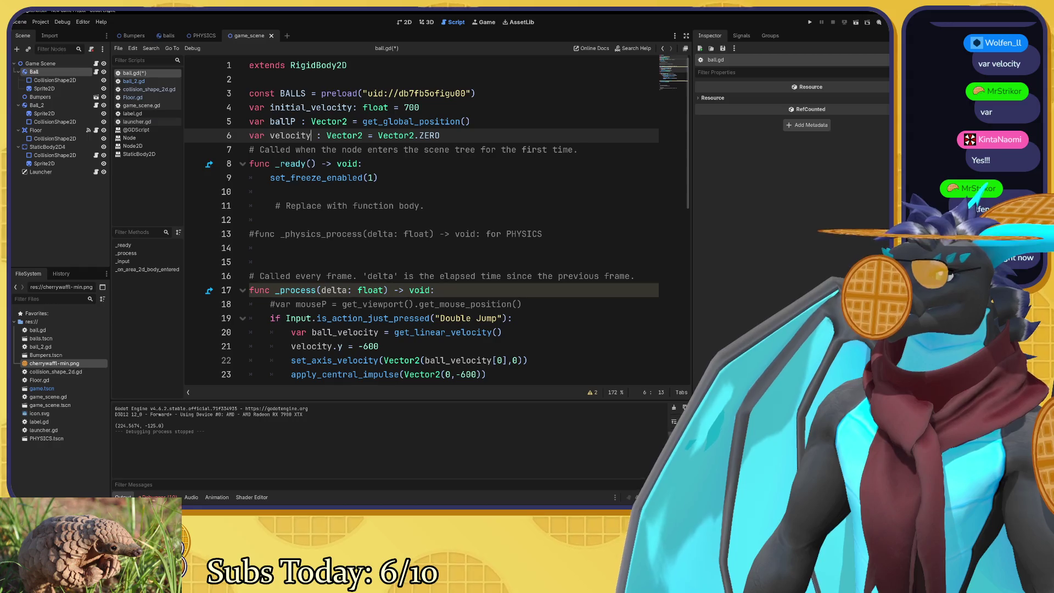
click(419, 135)
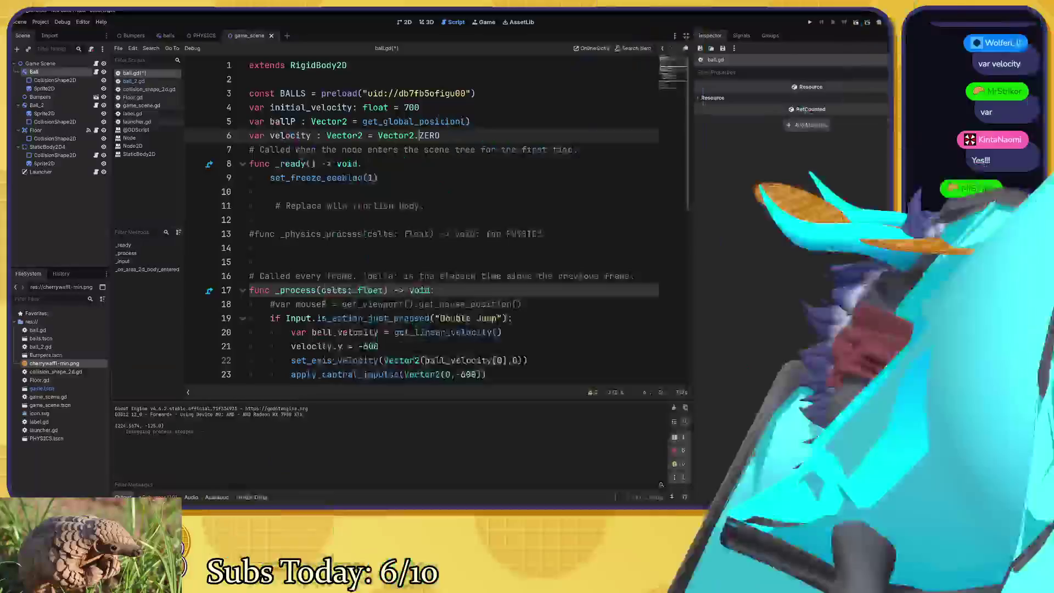
scroll(439, 220, down, 3)
double_click(334, 234)
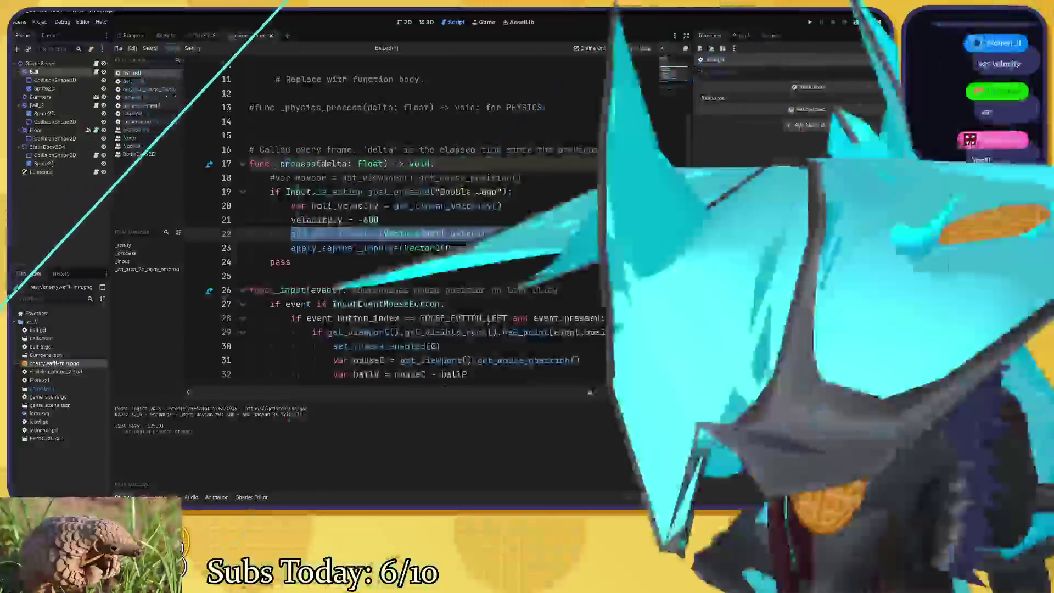
click(513, 234)
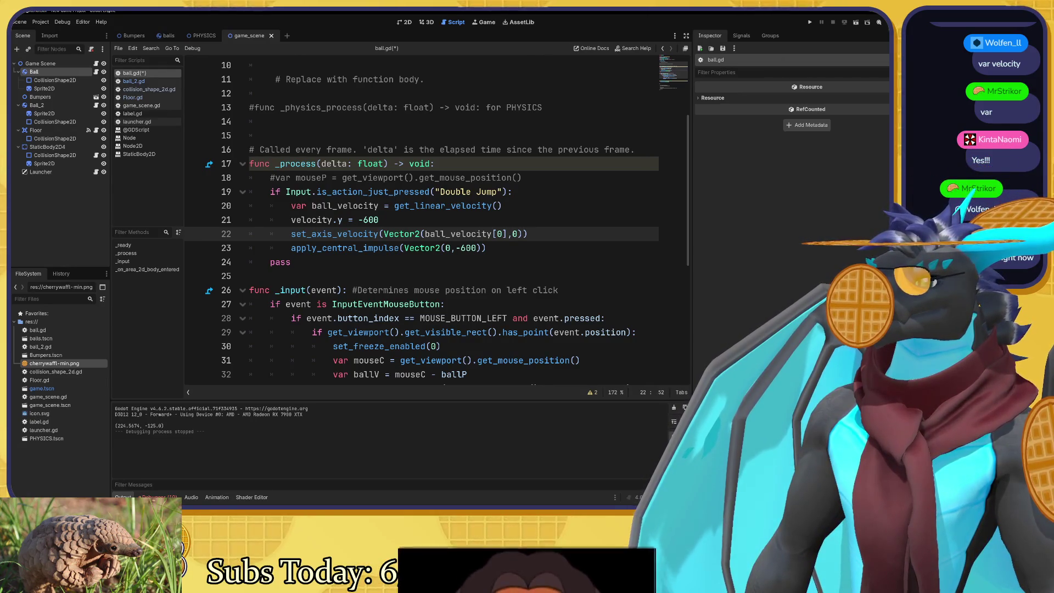
click(337, 205)
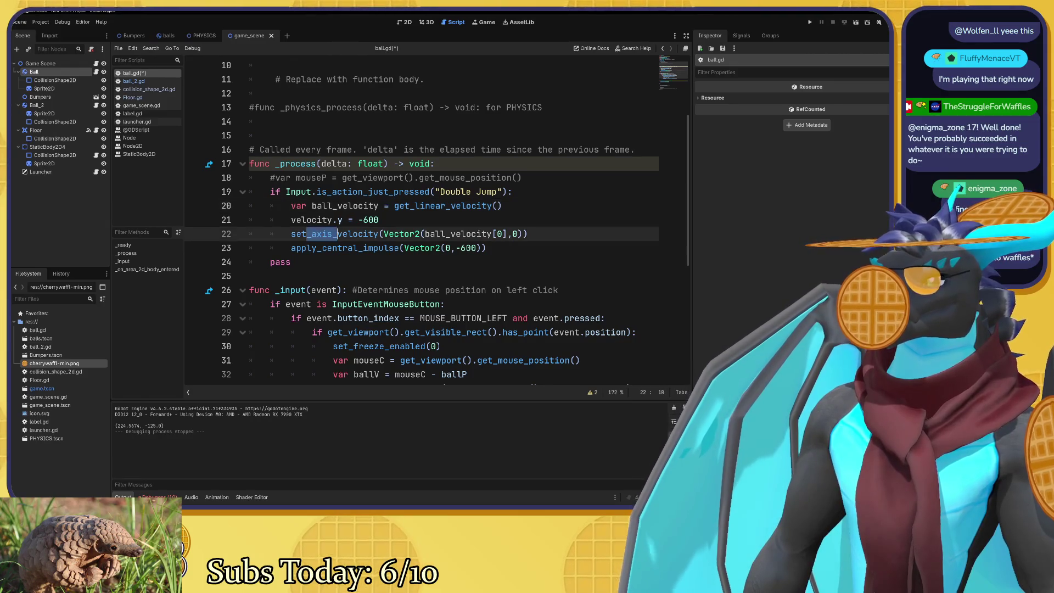
click(460, 247)
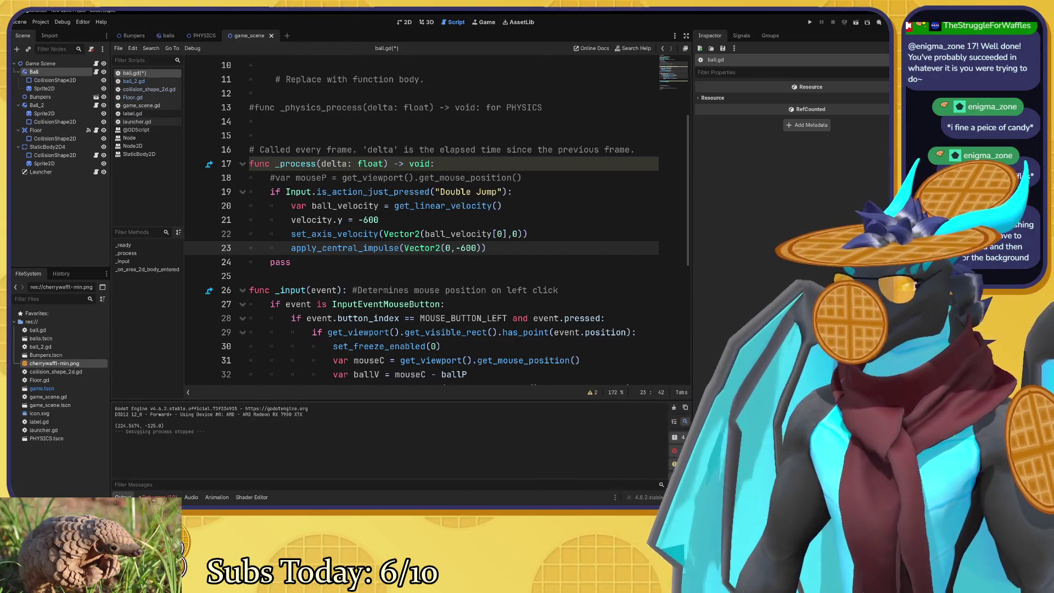
scroll(422, 219, up, 3)
scroll(422, 219, down, 1)
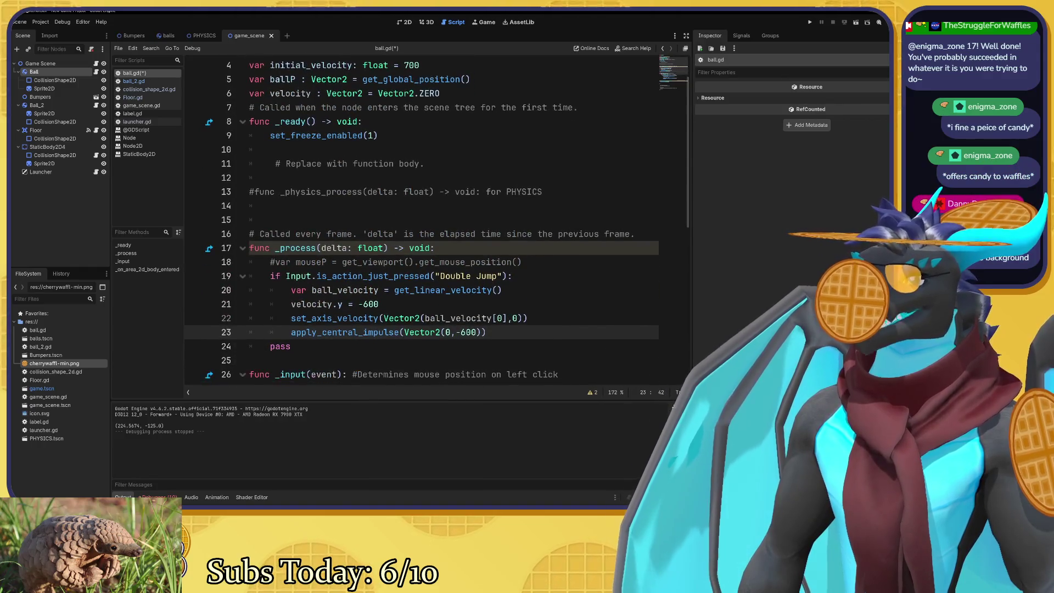
click(270, 205)
scroll(421, 219, down, 3)
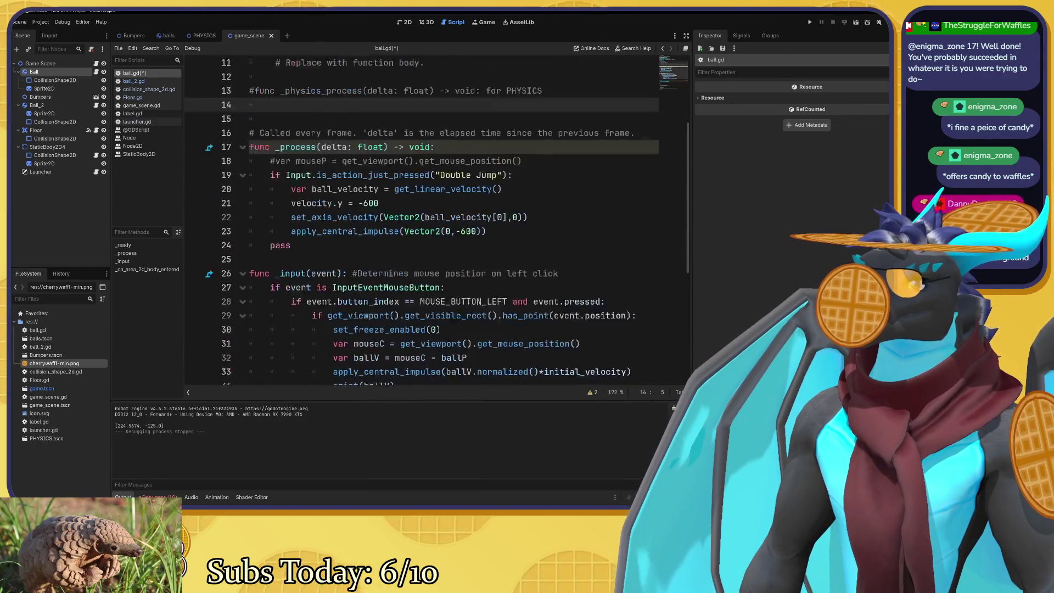
scroll(421, 219, up, 4)
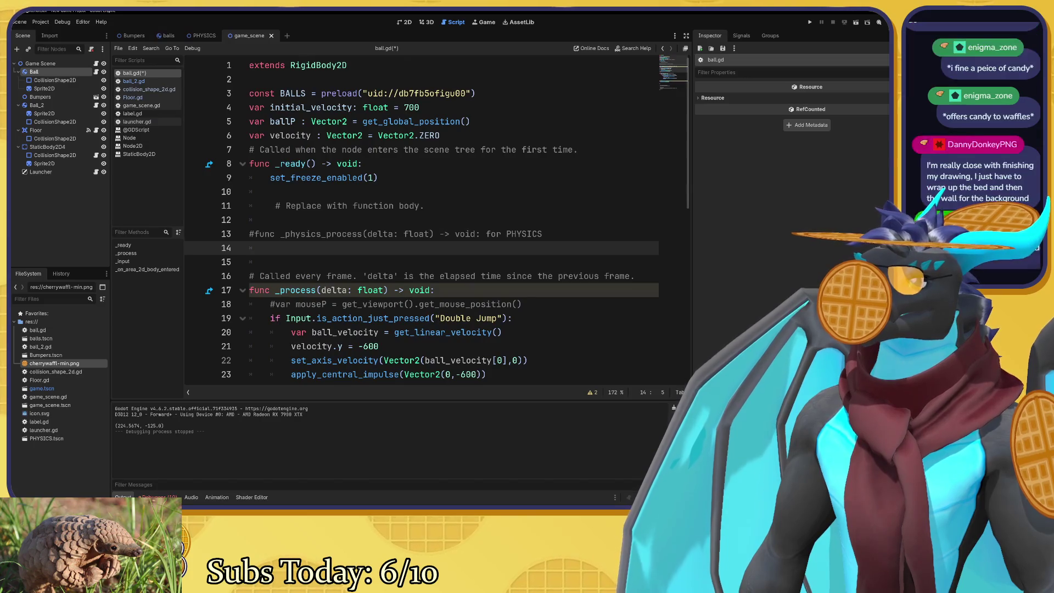
scroll(422, 219, down, 5)
scroll(422, 220, up, 5)
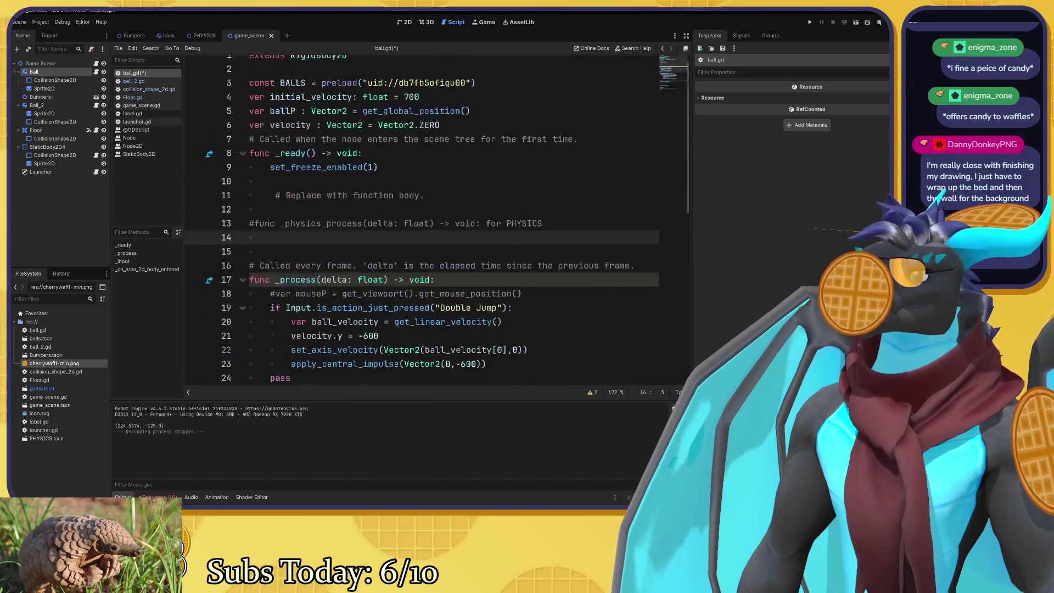
click(254, 234)
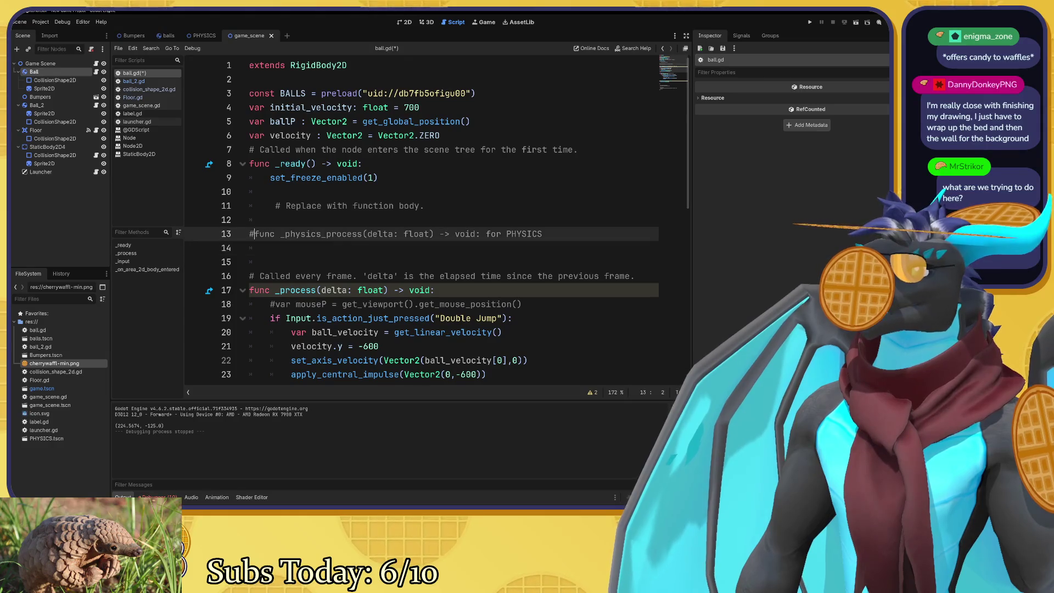
Uncomment the line 13 header, remove 'for PHYSICS' and the blank line, and add an indented body line.
key(BackSpace)
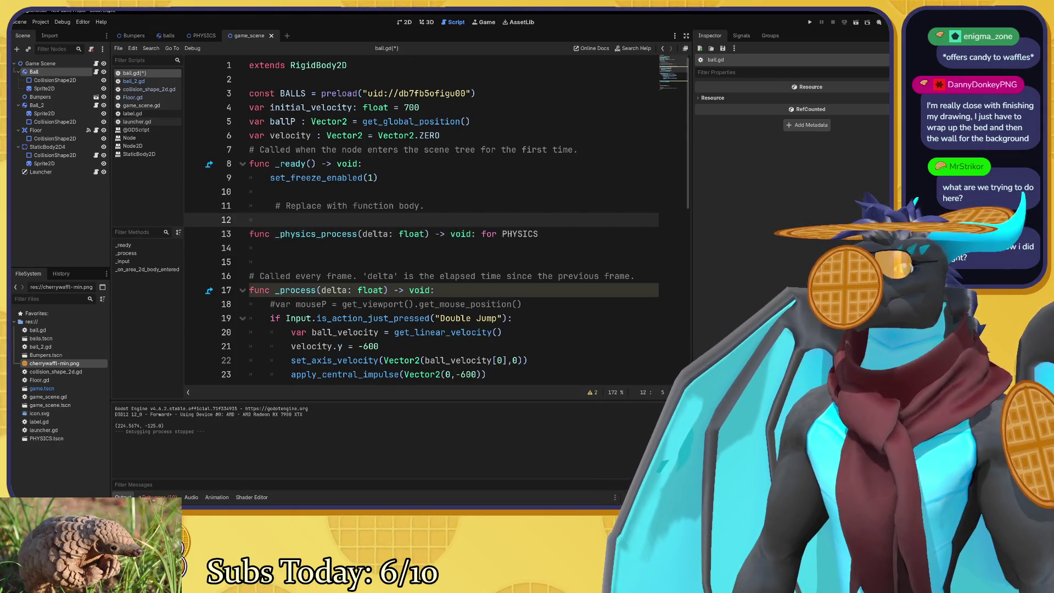
click(300, 233)
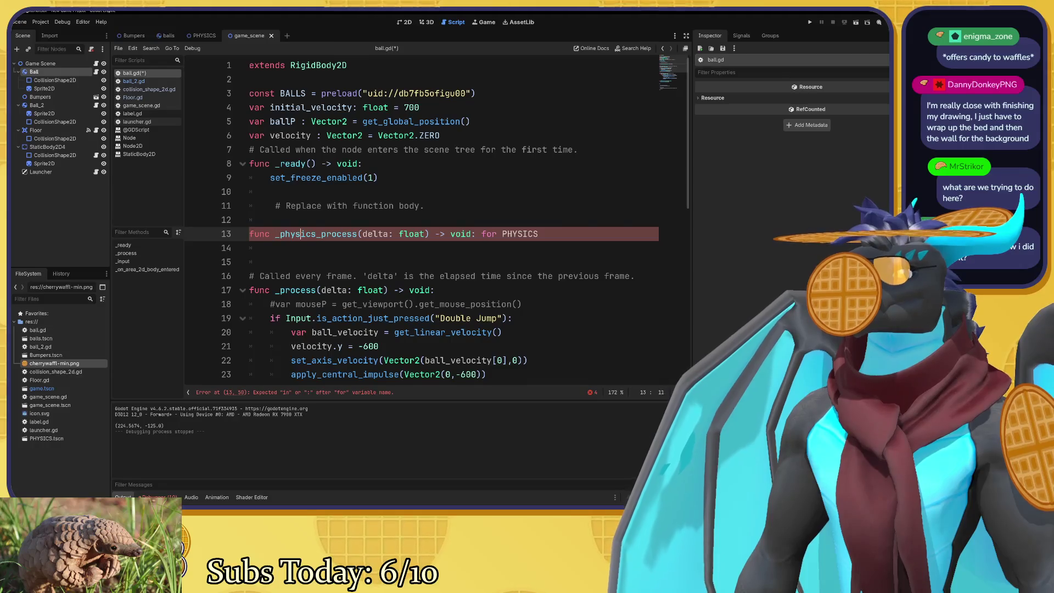
click(451, 234)
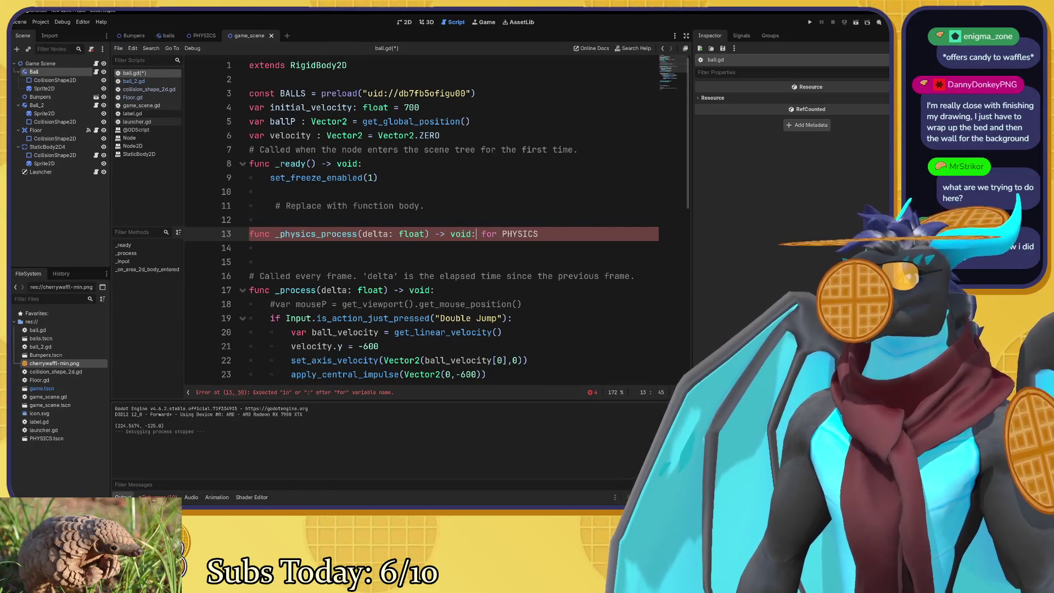
key(shift+Down)
key(Delete)
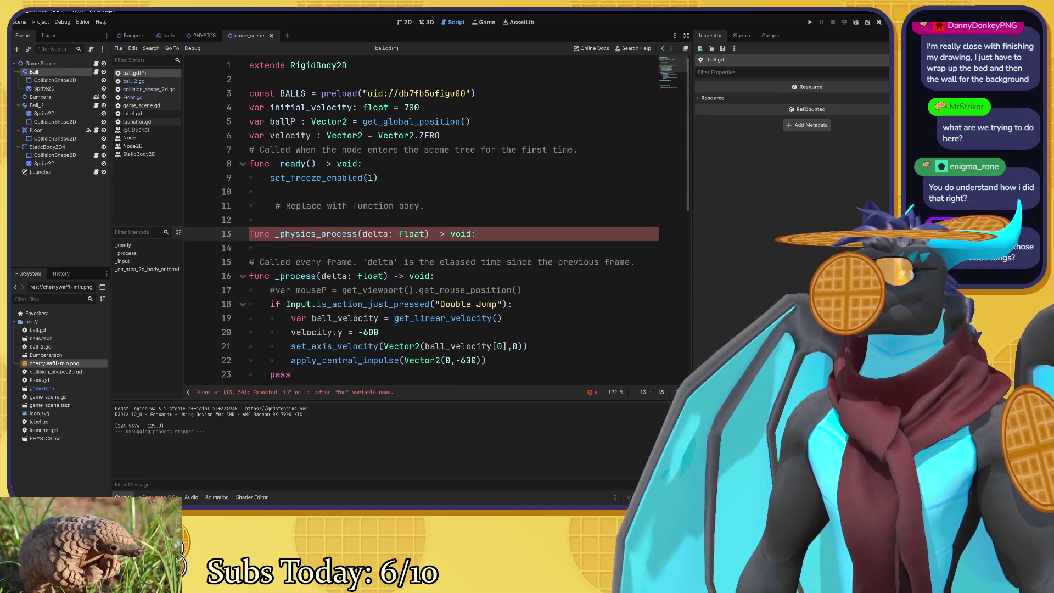
key(Return)
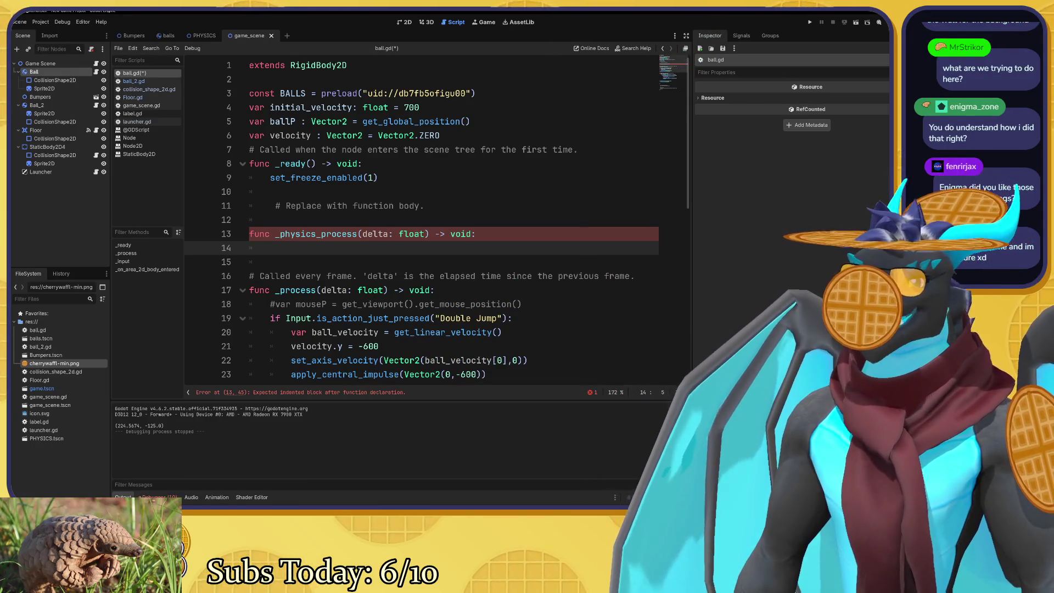
Inspect ball_velocity on line 22 and the impulse call on line 23.
click(358, 233)
scroll(358, 233, down, 3)
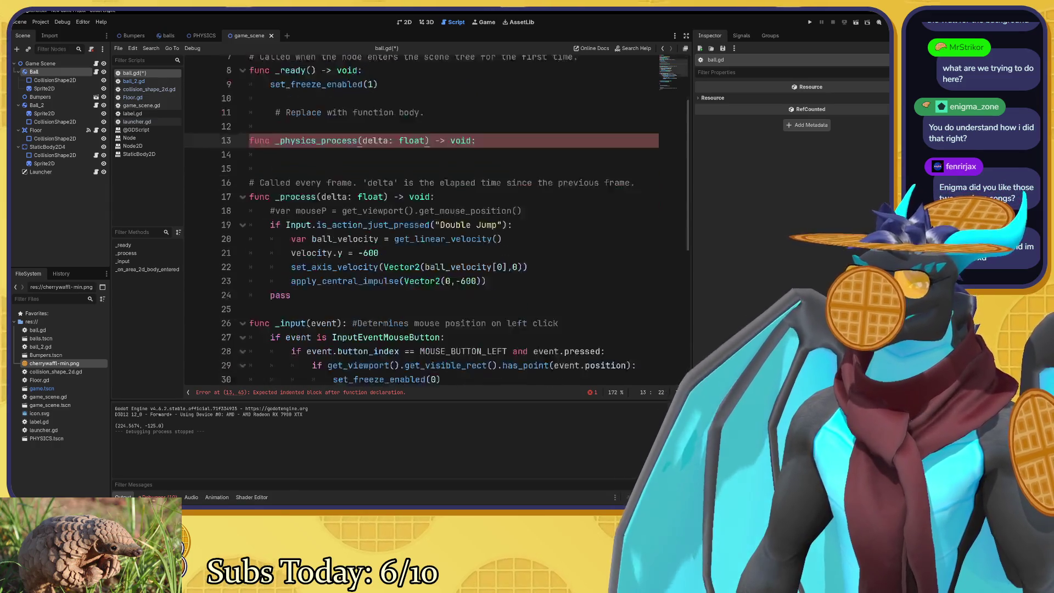
click(441, 233)
mouse_move(440, 233)
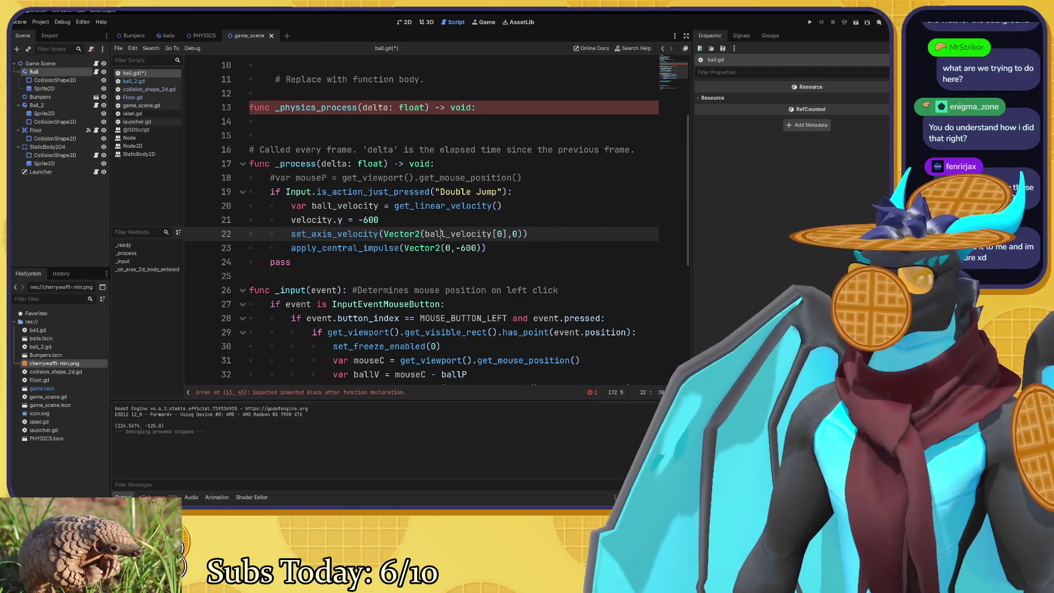
click(480, 247)
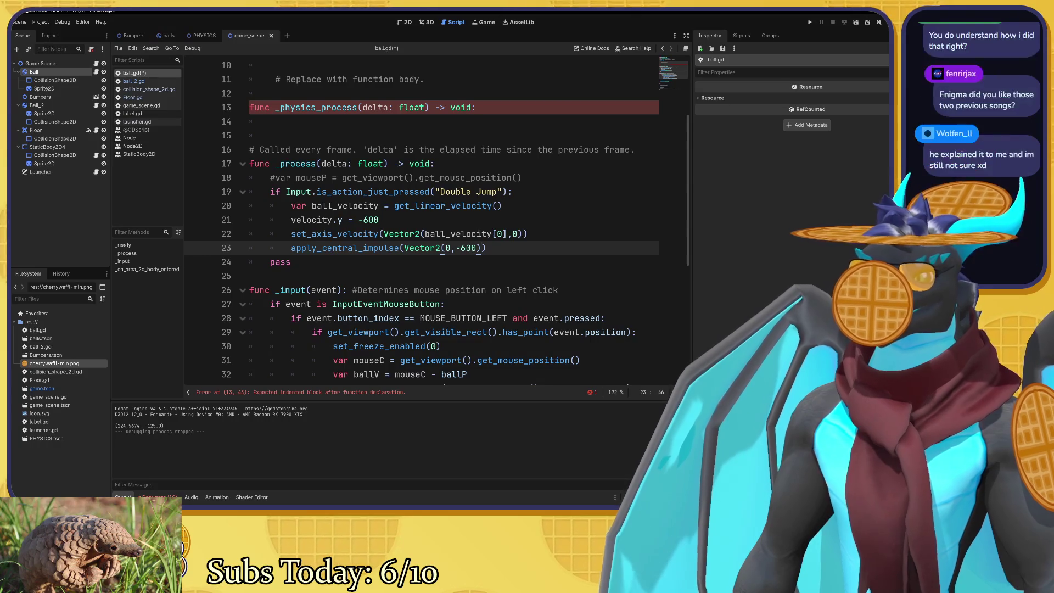